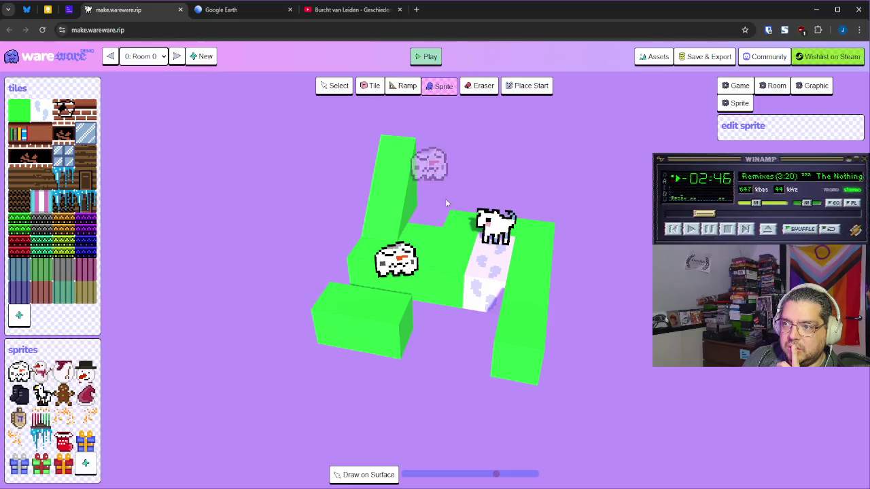
Step: Move the snowman off the green level so only the cat remains, checking from a steeper angle
{"action": "left_click", "coordinate": [333, 86]}
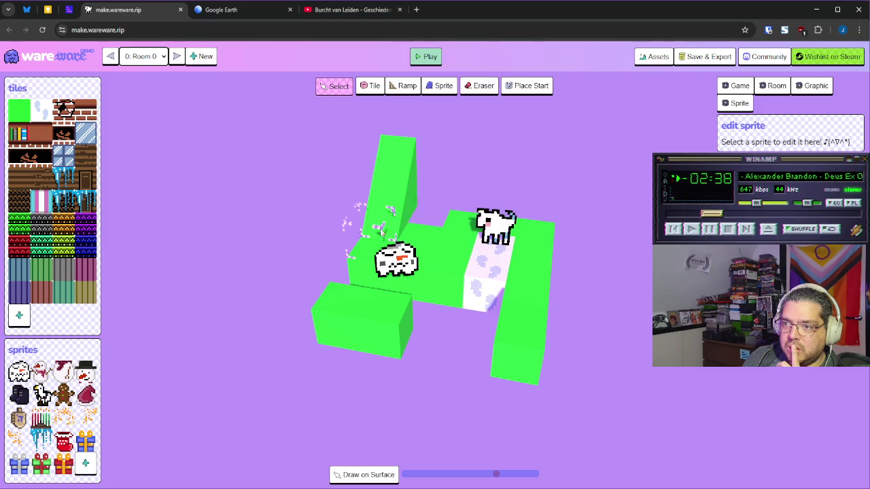
{"action": "left_click", "coordinate": [19, 371]}
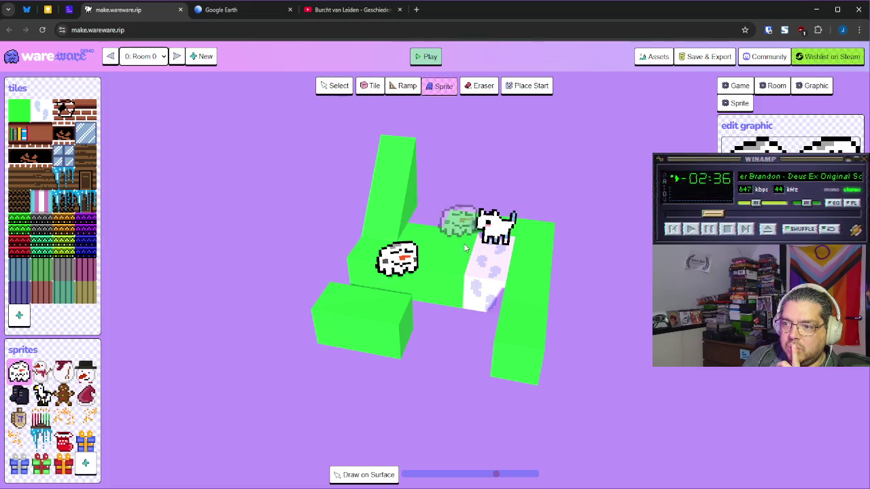
{"action": "left_click", "coordinate": [450, 246]}
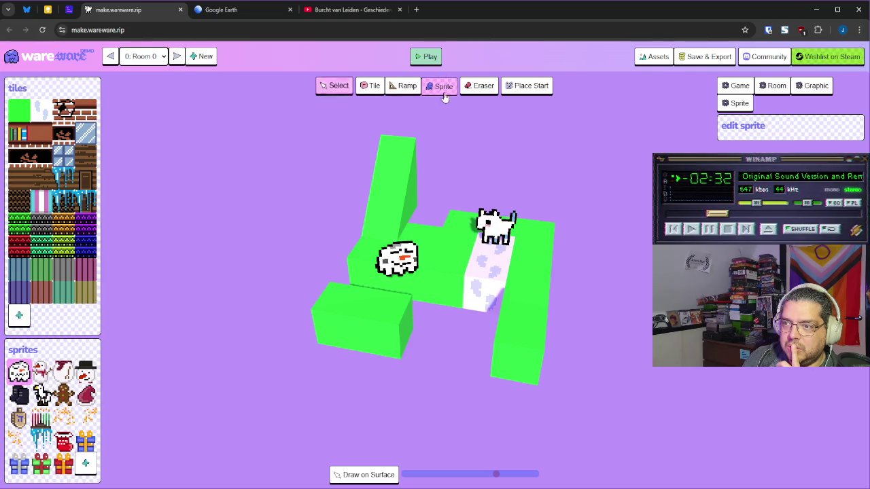
{"action": "left_click", "coordinate": [381, 474]}
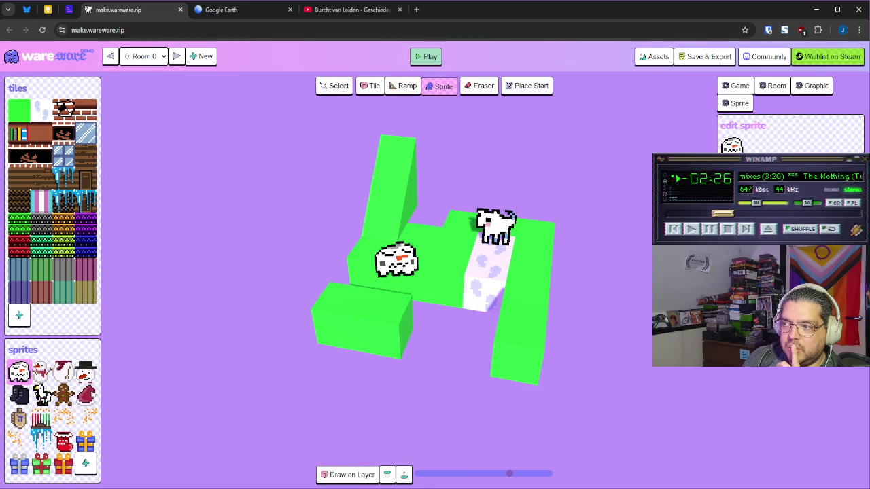
{"action": "mouse_move", "coordinate": [405, 275]}
{"action": "left_mouse_down"}
{"action": "mouse_move", "coordinate": [501, 207]}
{"action": "mouse_move", "coordinate": [497, 228]}
{"action": "left_mouse_up"}
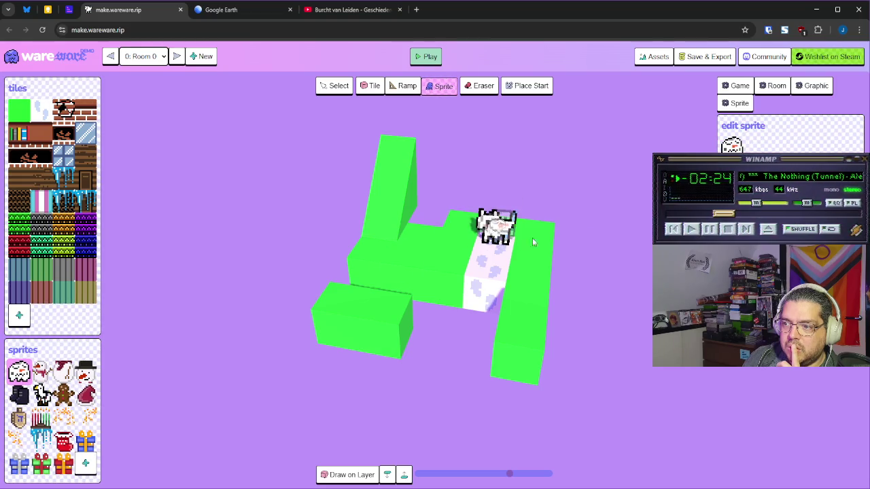
{"action": "left_click_drag", "start_coordinate": [617, 230], "coordinate": [548, 257]}
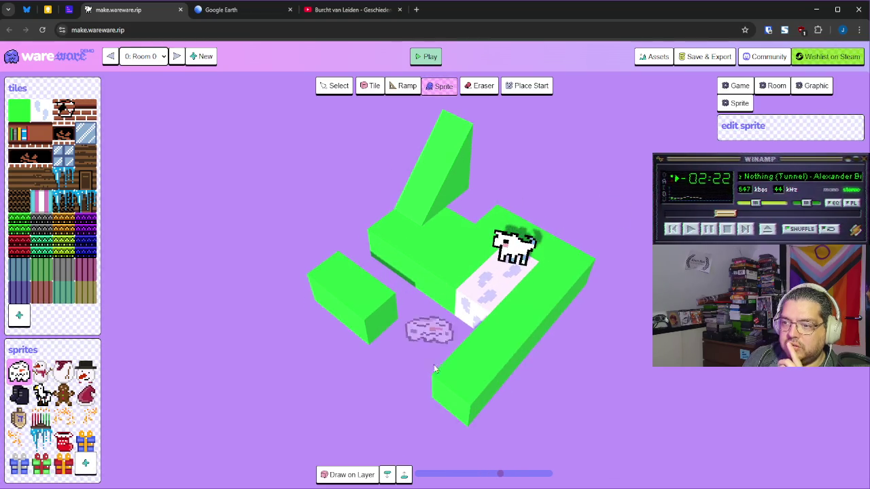
{"action": "left_click_drag", "start_coordinate": [468, 330], "coordinate": [457, 359]}
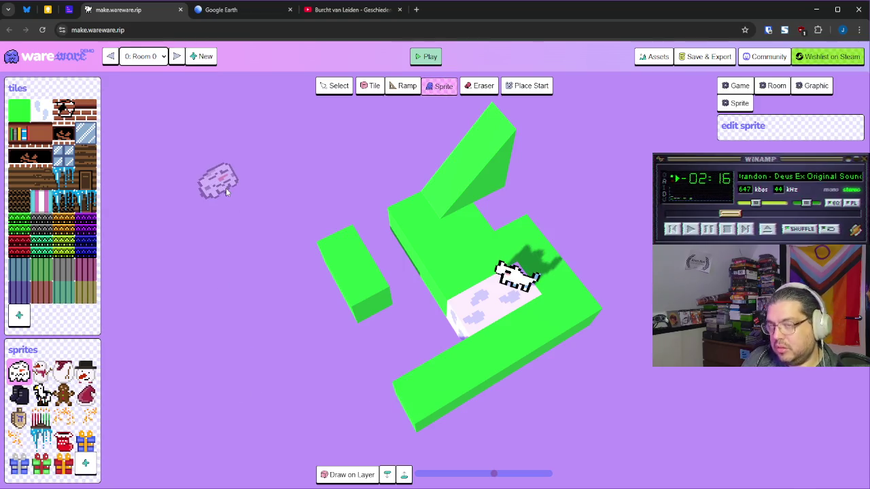
Step: Bring up the Burcht van Leiden video, then the aerial Google Earth map of Leiden
{"action": "left_click", "coordinate": [347, 10]}
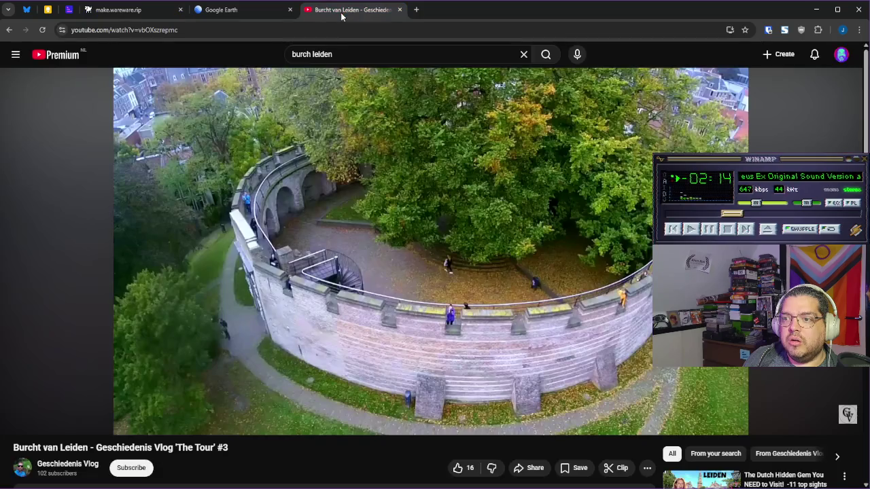
{"action": "left_click", "coordinate": [267, 10]}
{"action": "scroll", "coordinate": [442, 318], "scroll_direction": "up", "scroll_amount": 3}
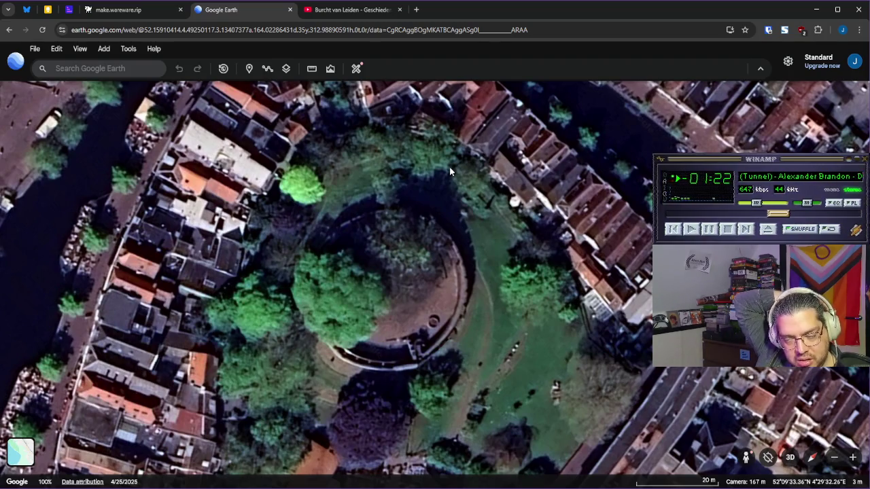
Step: Leave the close aerial view of the Burcht and go back to the wareware level editor
{"action": "left_click", "coordinate": [133, 16]}
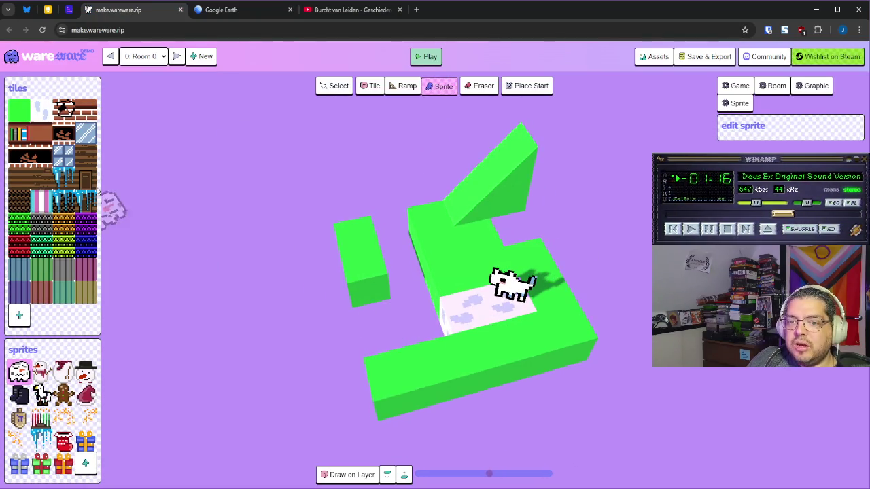
Step: With the plain green tile, extend the left column into an L and fill the front notch
{"action": "left_click", "coordinate": [30, 118]}
{"action": "left_click_drag", "start_coordinate": [363, 310], "coordinate": [401, 333]}
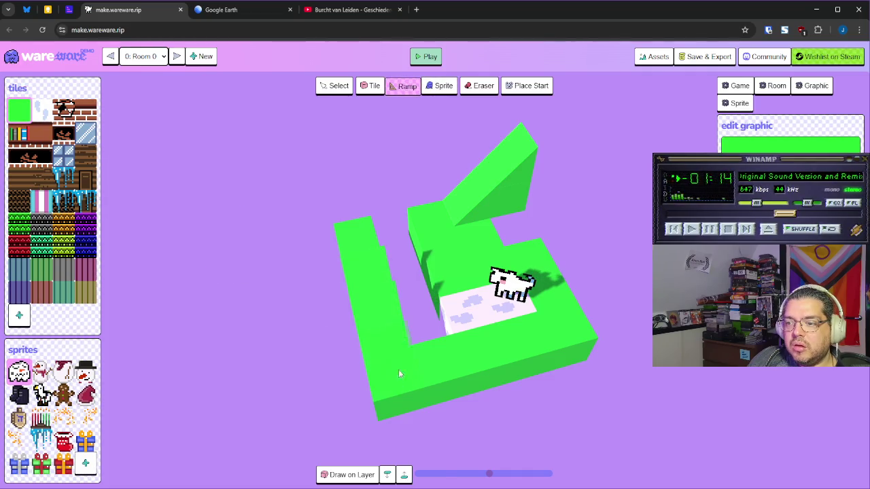
{"action": "left_click", "coordinate": [367, 475]}
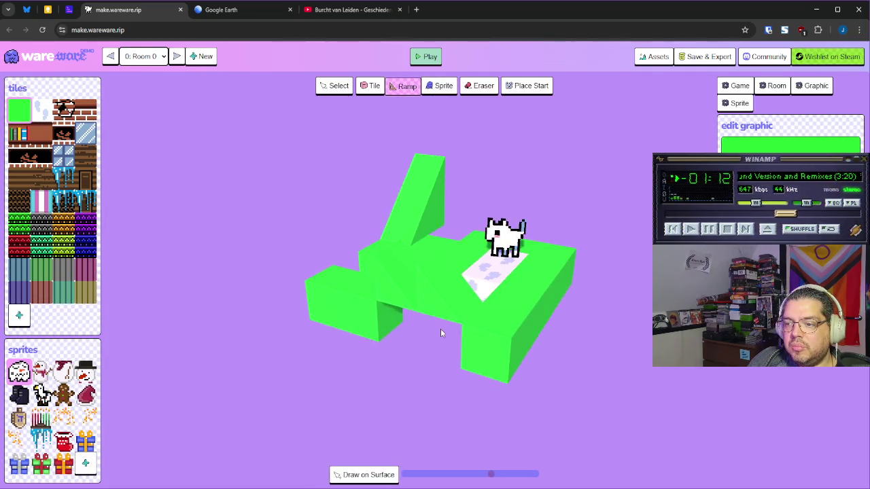
{"action": "left_click", "coordinate": [372, 85]}
{"action": "left_click", "coordinate": [428, 336]}
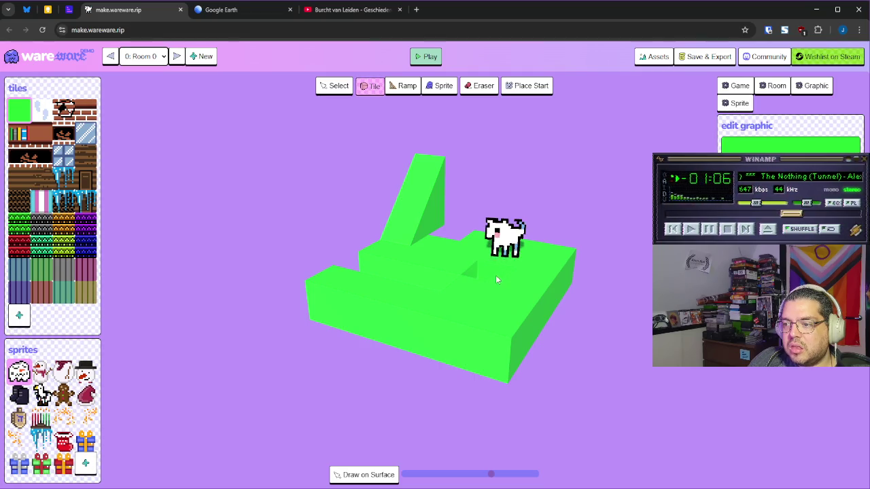
{"action": "left_click_drag", "start_coordinate": [399, 287], "coordinate": [429, 318]}
{"action": "left_click", "coordinate": [418, 310]}
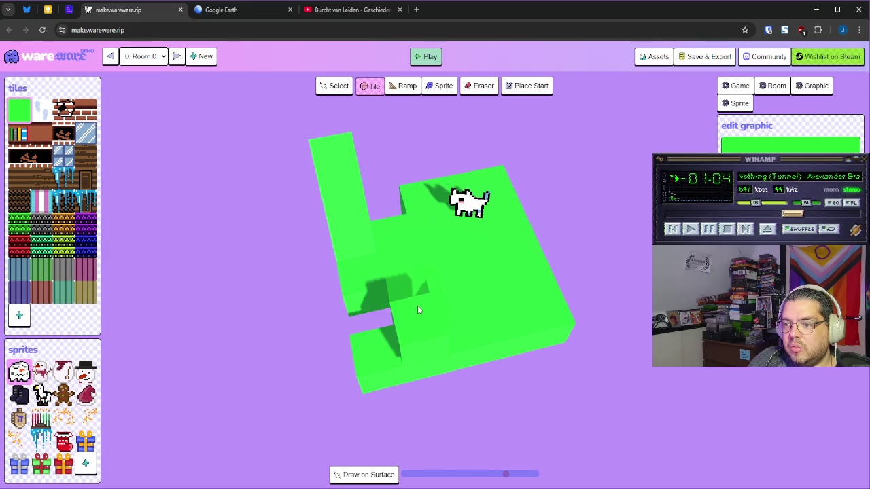
{"action": "right_click", "coordinate": [412, 303]}
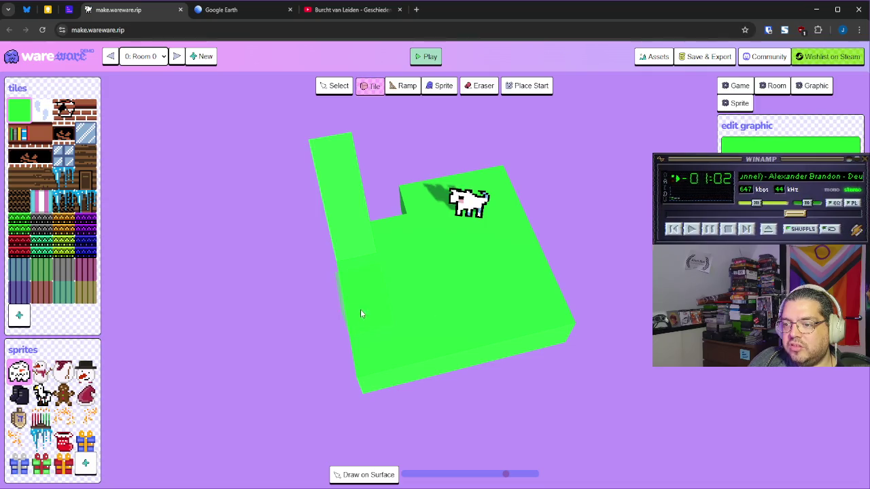
{"action": "left_click_drag", "start_coordinate": [360, 314], "coordinate": [401, 337]}
{"action": "mouse_move", "coordinate": [349, 348]}
{"action": "left_mouse_down"}
{"action": "mouse_move", "coordinate": [413, 334]}
{"action": "mouse_move", "coordinate": [404, 365]}
{"action": "left_mouse_up"}
Step: Stack green wall tiles into a raised U-shaped wall around the start area
{"action": "left_click", "coordinate": [476, 277]}
{"action": "left_click", "coordinate": [433, 235]}
{"action": "mouse_move", "coordinate": [434, 235]}
{"action": "left_mouse_down"}
{"action": "mouse_move", "coordinate": [469, 262]}
{"action": "mouse_move", "coordinate": [426, 253]}
{"action": "left_mouse_up"}
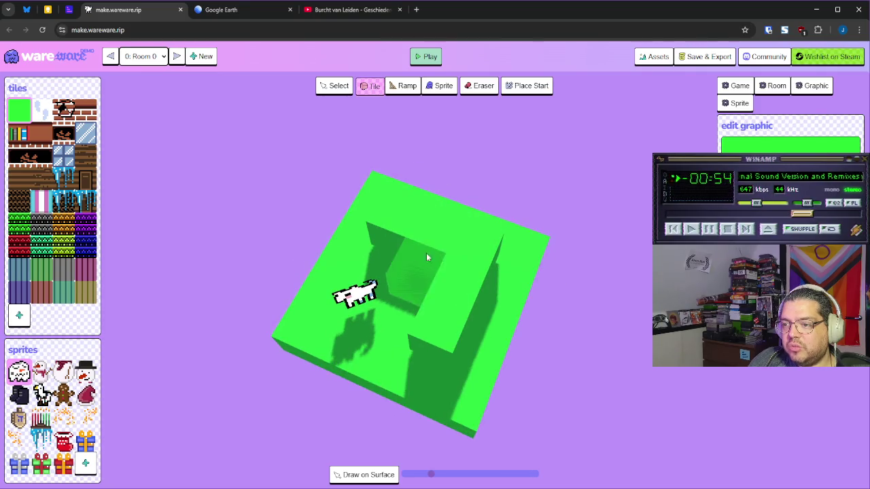
{"action": "left_click", "coordinate": [386, 313]}
{"action": "left_click", "coordinate": [408, 279]}
{"action": "left_click", "coordinate": [424, 243]}
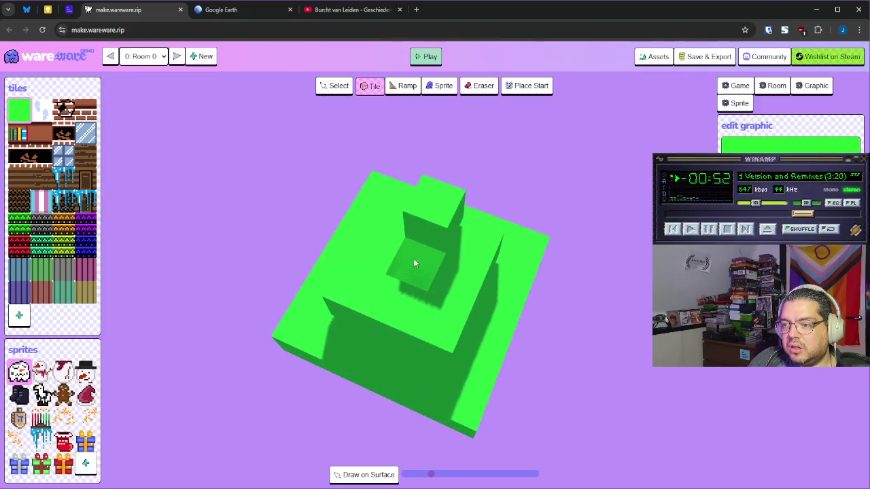
{"action": "mouse_move", "coordinate": [446, 226]}
{"action": "left_mouse_down"}
{"action": "mouse_move", "coordinate": [431, 272]}
{"action": "mouse_move", "coordinate": [139, 207]}
{"action": "left_mouse_up"}
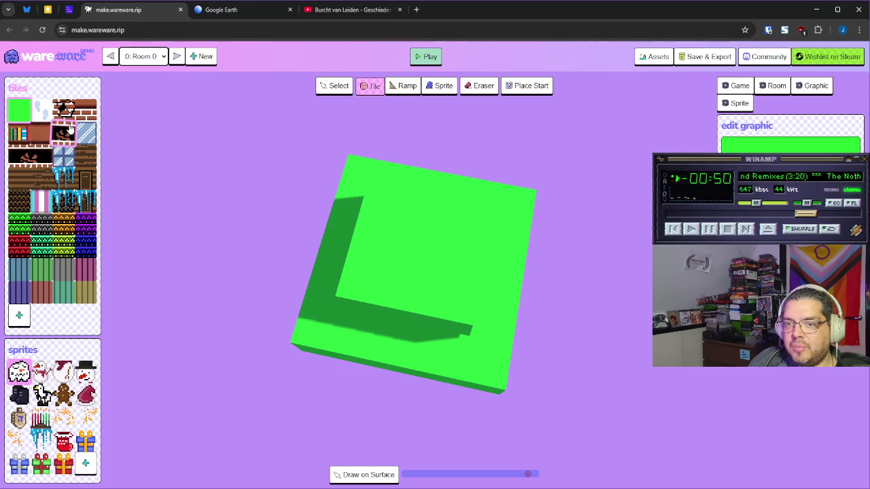
{"action": "left_click", "coordinate": [86, 110]}
{"action": "left_click", "coordinate": [380, 270]}
{"action": "left_click", "coordinate": [407, 281]}
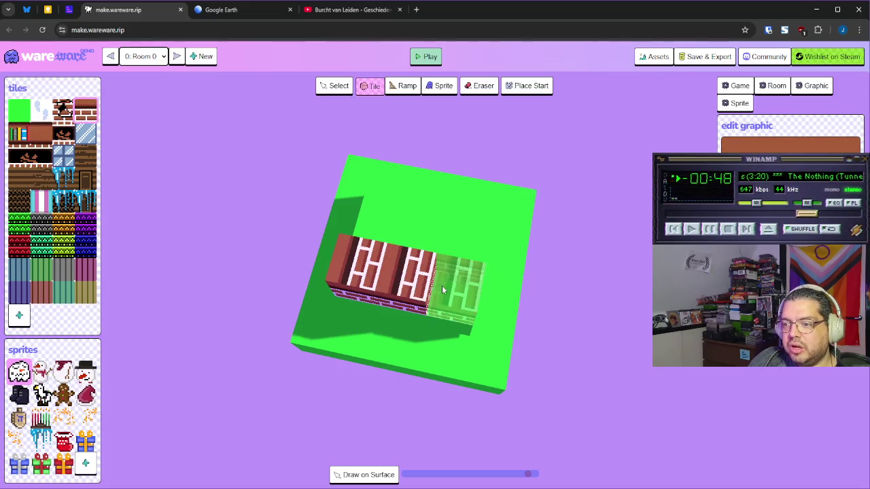
{"action": "left_click", "coordinate": [442, 286]}
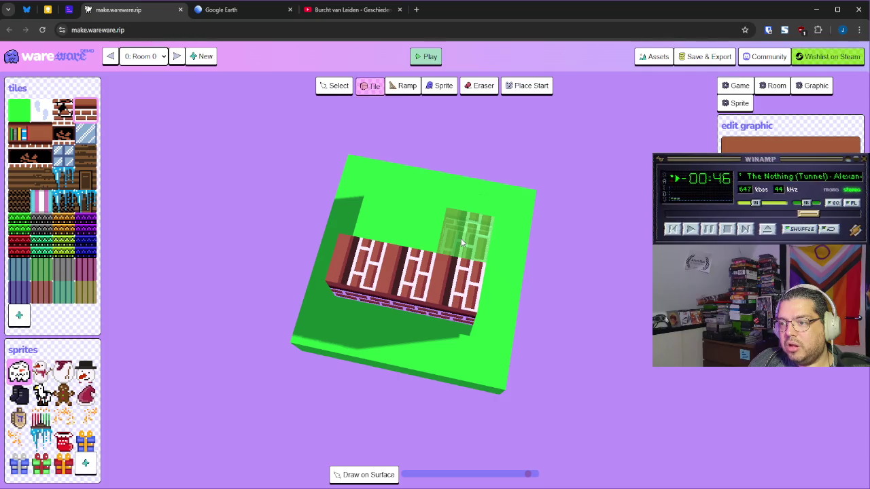
{"action": "key", "text": "r"}
{"action": "key", "text": "t"}
{"action": "key", "text": "r"}
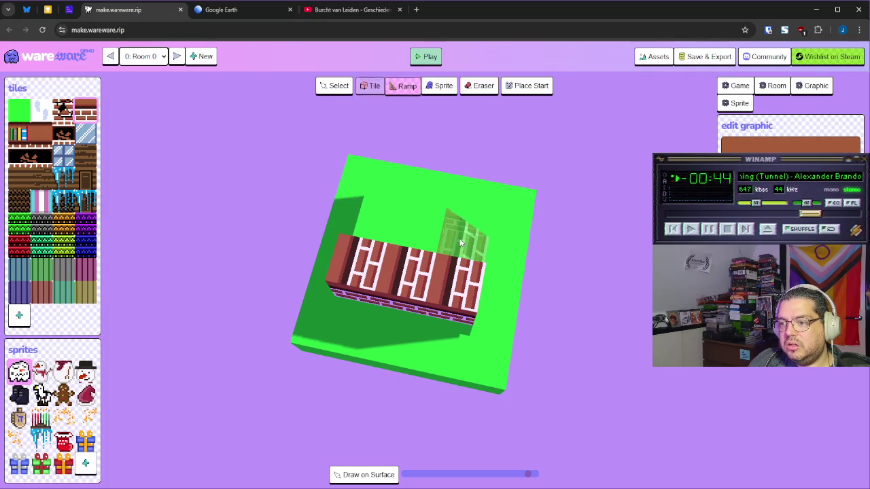
{"action": "key", "text": "t"}
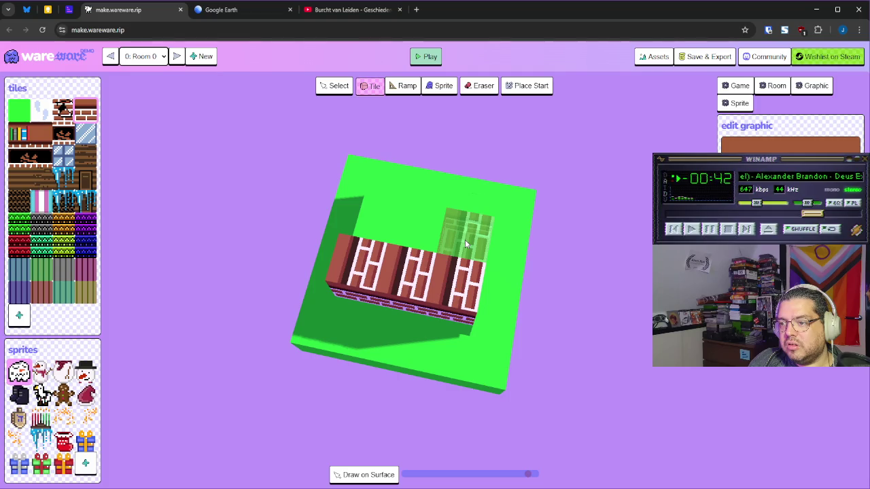
{"action": "mouse_move", "coordinate": [467, 244]}
{"action": "left_mouse_down"}
{"action": "mouse_move", "coordinate": [462, 198]}
{"action": "mouse_move", "coordinate": [387, 193]}
{"action": "mouse_move", "coordinate": [518, 261]}
{"action": "mouse_move", "coordinate": [476, 271]}
{"action": "mouse_move", "coordinate": [479, 260]}
{"action": "mouse_move", "coordinate": [491, 271]}
{"action": "mouse_move", "coordinate": [514, 271]}
{"action": "left_mouse_up"}
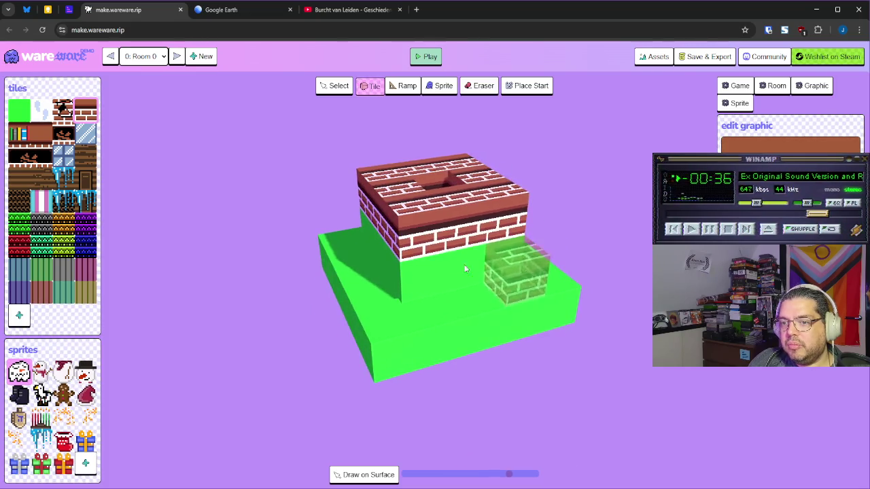
{"action": "mouse_move", "coordinate": [389, 296]}
{"action": "left_mouse_down"}
{"action": "mouse_move", "coordinate": [464, 295]}
{"action": "mouse_move", "coordinate": [508, 282]}
{"action": "mouse_move", "coordinate": [501, 289]}
{"action": "mouse_move", "coordinate": [501, 258]}
{"action": "mouse_move", "coordinate": [483, 290]}
{"action": "left_mouse_up"}
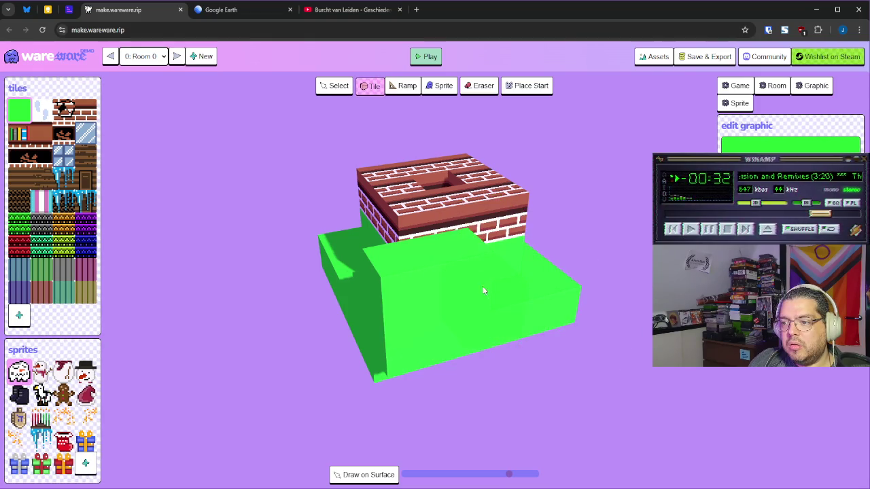
{"action": "mouse_move", "coordinate": [425, 295]}
{"action": "left_mouse_down"}
{"action": "mouse_move", "coordinate": [468, 318]}
{"action": "mouse_move", "coordinate": [403, 322]}
{"action": "left_mouse_up"}
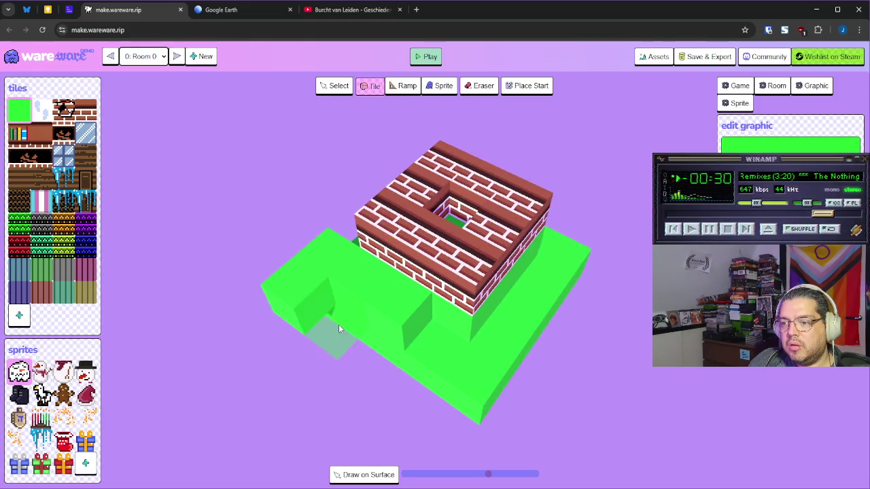
{"action": "left_click_drag", "start_coordinate": [471, 352], "coordinate": [390, 344]}
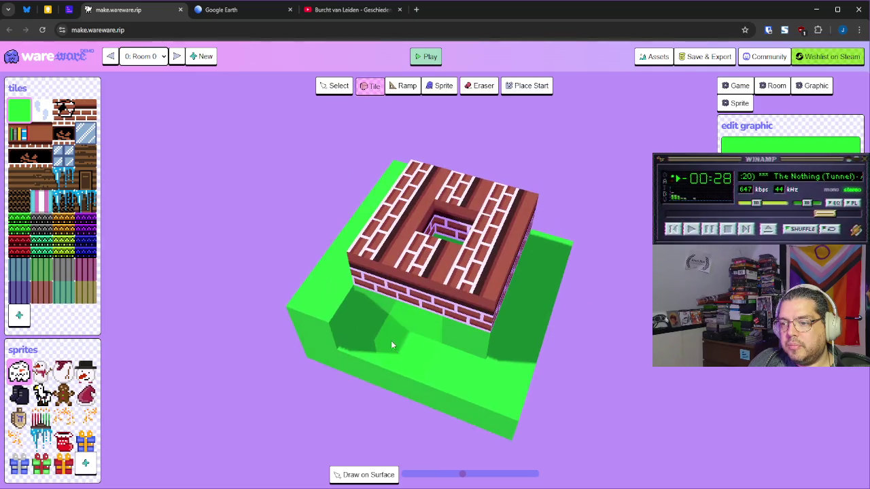
{"action": "mouse_move", "coordinate": [506, 373]}
{"action": "left_mouse_down"}
{"action": "mouse_move", "coordinate": [521, 354]}
{"action": "mouse_move", "coordinate": [366, 349]}
{"action": "left_mouse_up"}
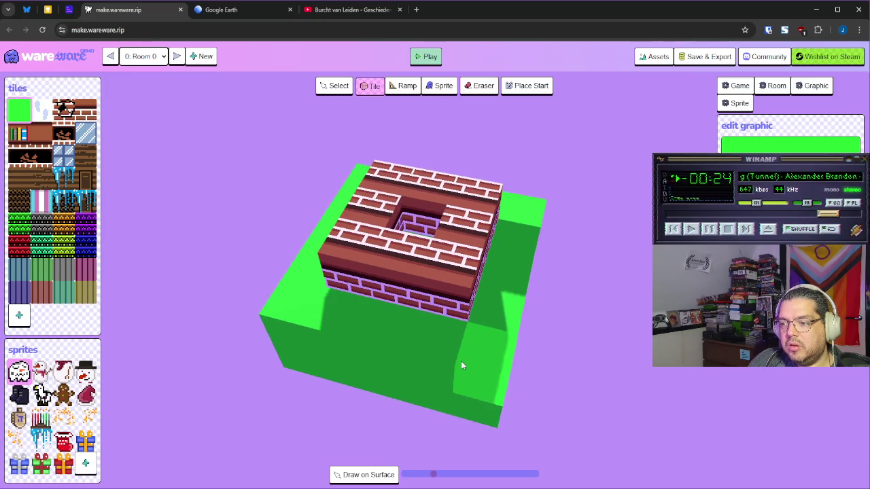
{"action": "left_click_drag", "start_coordinate": [515, 339], "coordinate": [399, 333]}
{"action": "mouse_move", "coordinate": [471, 322]}
{"action": "left_mouse_down"}
{"action": "mouse_move", "coordinate": [470, 303]}
{"action": "mouse_move", "coordinate": [473, 314]}
{"action": "mouse_move", "coordinate": [300, 313]}
{"action": "mouse_move", "coordinate": [390, 328]}
{"action": "mouse_move", "coordinate": [510, 327]}
{"action": "mouse_move", "coordinate": [379, 334]}
{"action": "left_mouse_up"}
{"action": "mouse_move", "coordinate": [438, 337]}
{"action": "left_mouse_down"}
{"action": "mouse_move", "coordinate": [536, 354]}
{"action": "mouse_move", "coordinate": [598, 342]}
{"action": "left_mouse_up"}
{"action": "left_click_drag", "start_coordinate": [692, 404], "coordinate": [724, 386]}
{"action": "scroll", "coordinate": [724, 386], "scroll_direction": "down", "scroll_amount": 2}
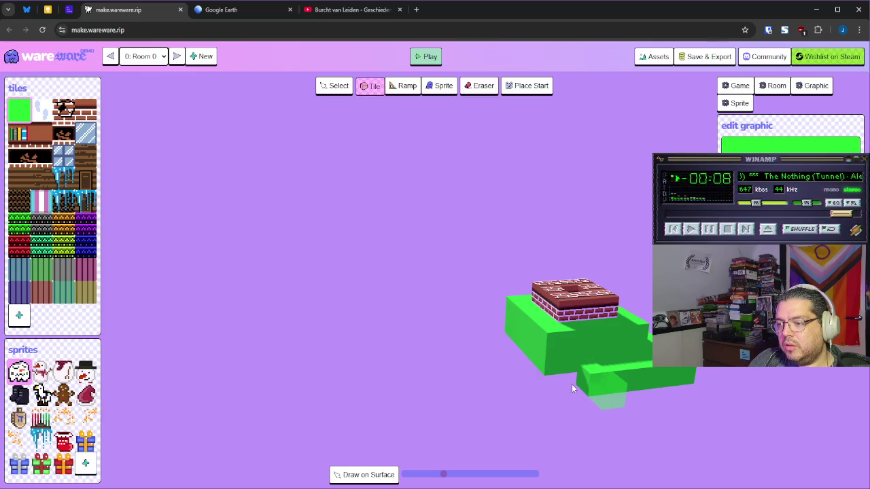
Step: Erase the stray lower green slab tiles in front of the brick box
{"action": "mouse_move", "coordinate": [550, 384]}
{"action": "left_mouse_down"}
{"action": "mouse_move", "coordinate": [519, 397]}
{"action": "mouse_move", "coordinate": [577, 407]}
{"action": "left_mouse_up"}
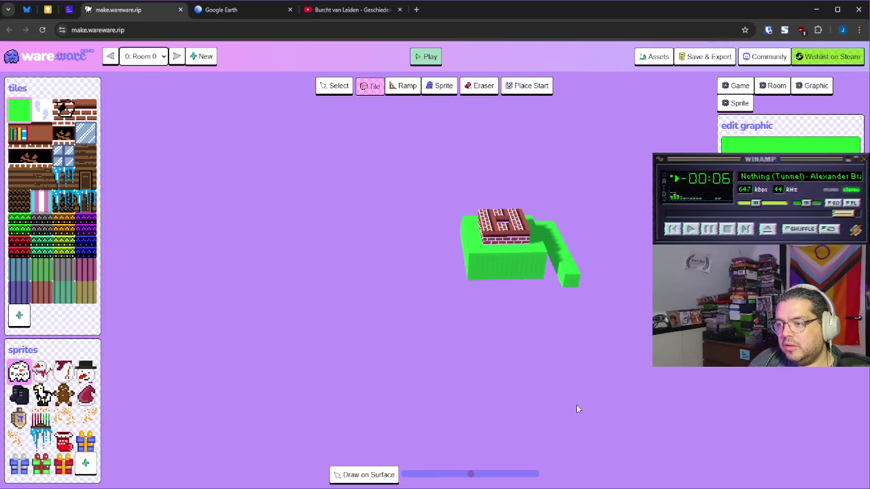
{"action": "scroll", "coordinate": [570, 308], "scroll_direction": "up", "scroll_amount": 5}
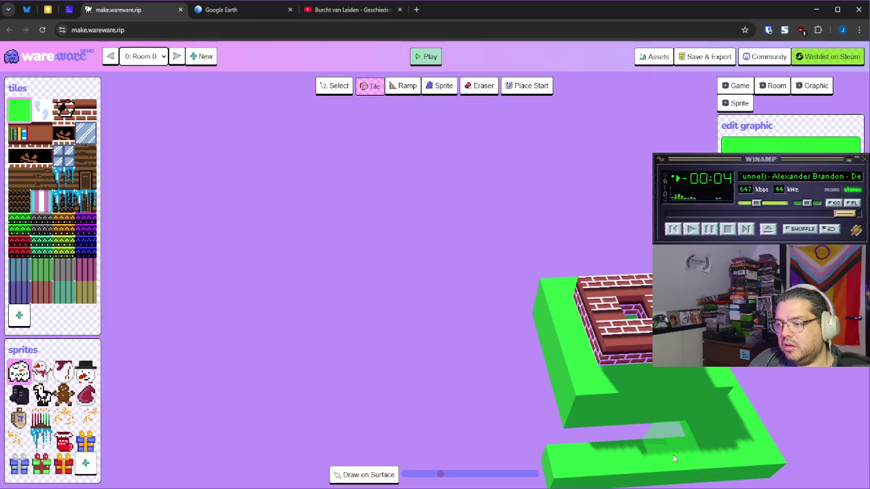
{"action": "right_click", "coordinate": [734, 459]}
{"action": "right_click", "coordinate": [664, 466]}
{"action": "right_click", "coordinate": [563, 466]}
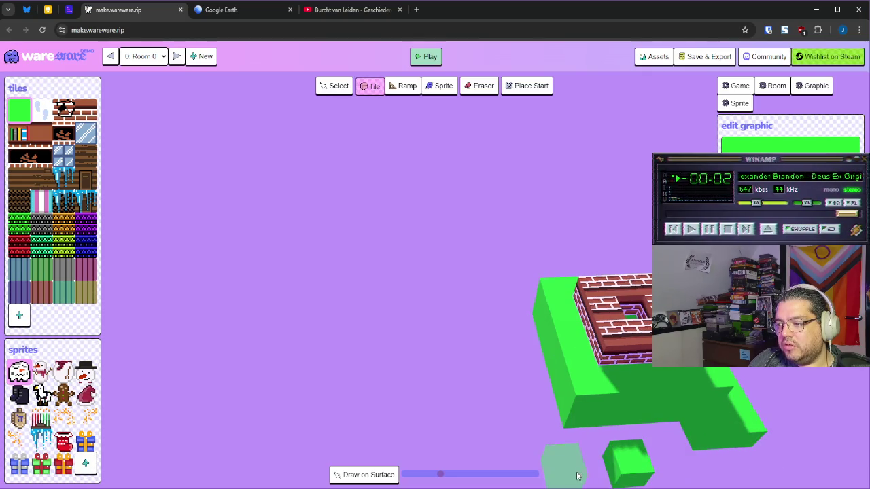
{"action": "right_click", "coordinate": [625, 463]}
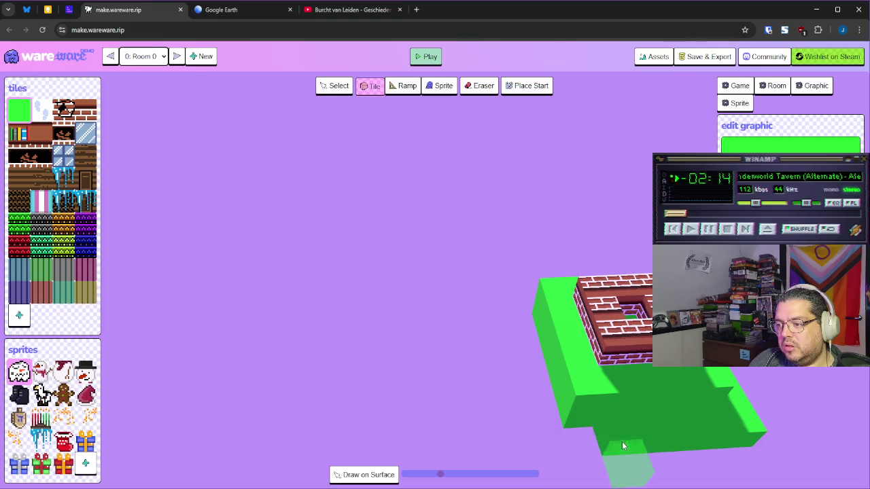
Step: Paint a new row of green tiles along the front as a wide lower tier
{"action": "scroll", "coordinate": [564, 443], "scroll_direction": "down", "scroll_amount": 3}
{"action": "left_click_drag", "start_coordinate": [567, 444], "coordinate": [547, 321]}
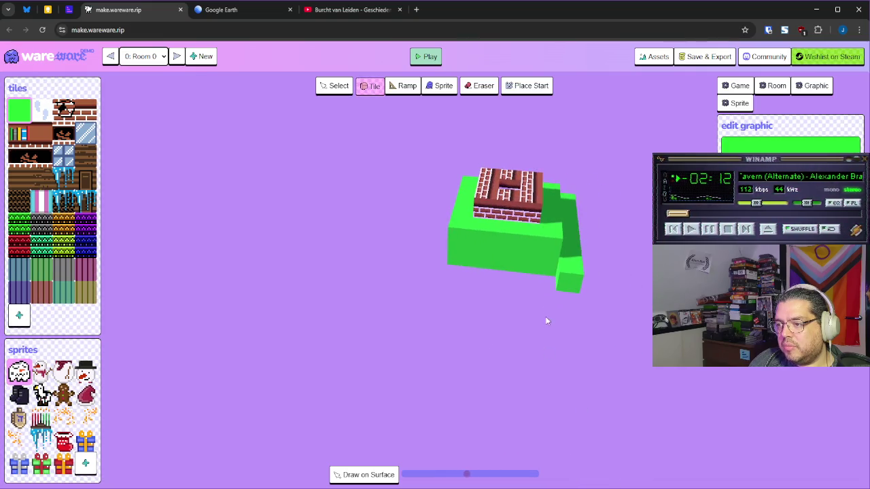
{"action": "mouse_move", "coordinate": [544, 274]}
{"action": "left_mouse_down"}
{"action": "mouse_move", "coordinate": [456, 264]}
{"action": "mouse_move", "coordinate": [478, 285]}
{"action": "mouse_move", "coordinate": [365, 308]}
{"action": "mouse_move", "coordinate": [390, 328]}
{"action": "mouse_move", "coordinate": [350, 372]}
{"action": "mouse_move", "coordinate": [181, 431]}
{"action": "mouse_move", "coordinate": [217, 388]}
{"action": "mouse_move", "coordinate": [471, 330]}
{"action": "mouse_move", "coordinate": [412, 361]}
{"action": "mouse_move", "coordinate": [230, 320]}
{"action": "left_mouse_up"}
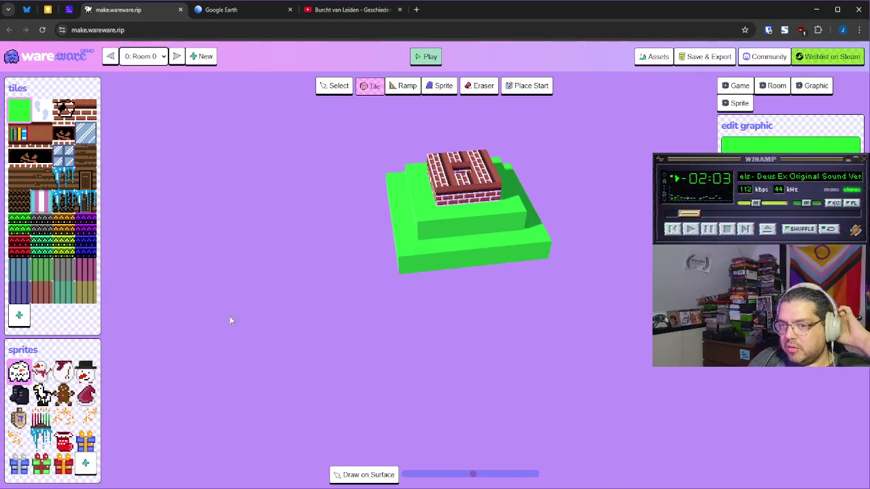
Step: Place dark checkered ramps up the front steps of the green base
{"action": "left_click", "coordinate": [27, 273]}
{"action": "left_click", "coordinate": [41, 224]}
{"action": "left_click", "coordinate": [405, 86]}
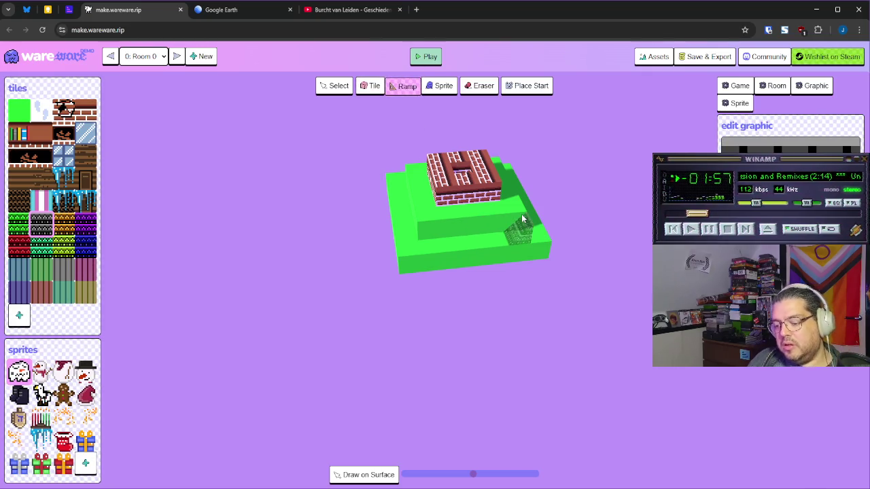
{"action": "left_click", "coordinate": [473, 231]}
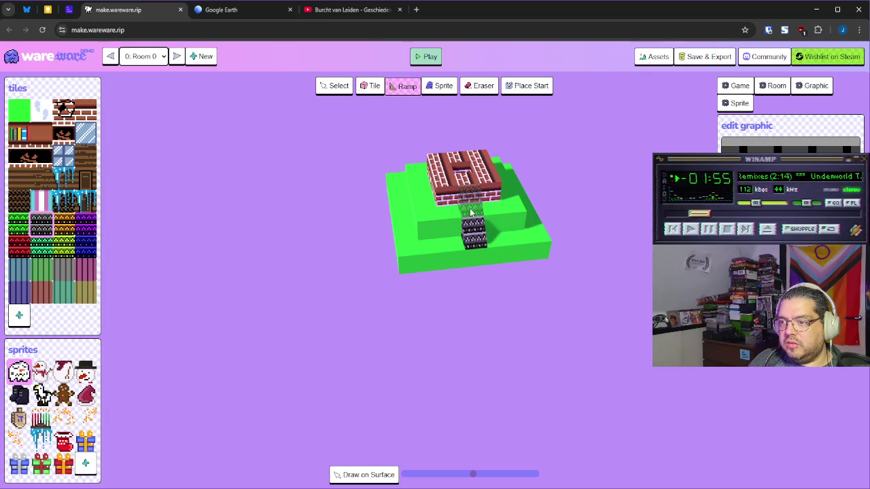
{"action": "left_click", "coordinate": [476, 265]}
{"action": "mouse_move", "coordinate": [476, 265]}
{"action": "left_mouse_down"}
{"action": "mouse_move", "coordinate": [515, 269]}
{"action": "mouse_move", "coordinate": [421, 204]}
{"action": "left_mouse_up"}
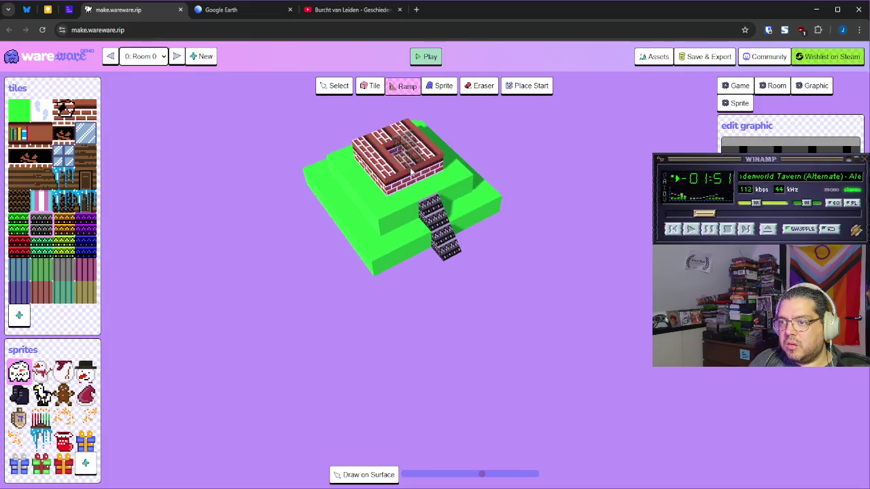
{"action": "mouse_move", "coordinate": [410, 178]}
{"action": "left_mouse_down"}
{"action": "mouse_move", "coordinate": [541, 202]}
{"action": "mouse_move", "coordinate": [523, 186]}
{"action": "mouse_move", "coordinate": [588, 276]}
{"action": "mouse_move", "coordinate": [569, 292]}
{"action": "left_mouse_up"}
{"action": "scroll", "coordinate": [518, 287], "scroll_direction": "up", "scroll_amount": 3}
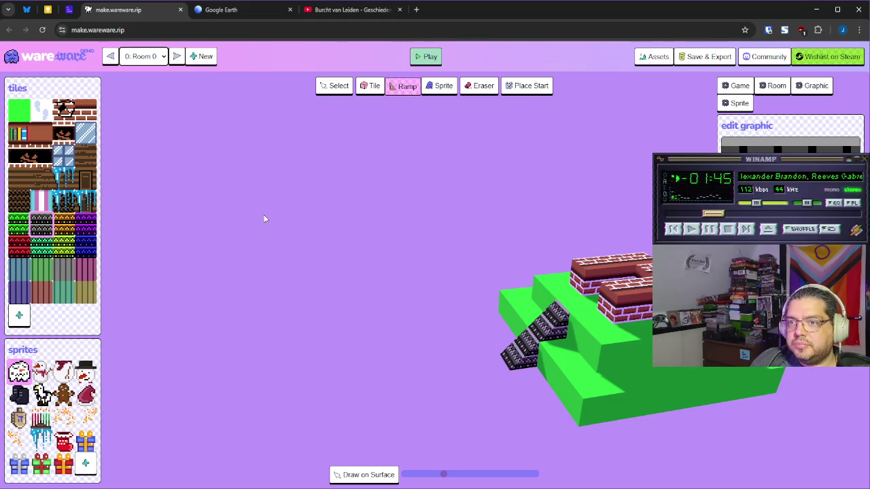
Step: Glance at the Burcht van Leiden video and aerial map, then return to the level editor
{"action": "left_click", "coordinate": [333, 10]}
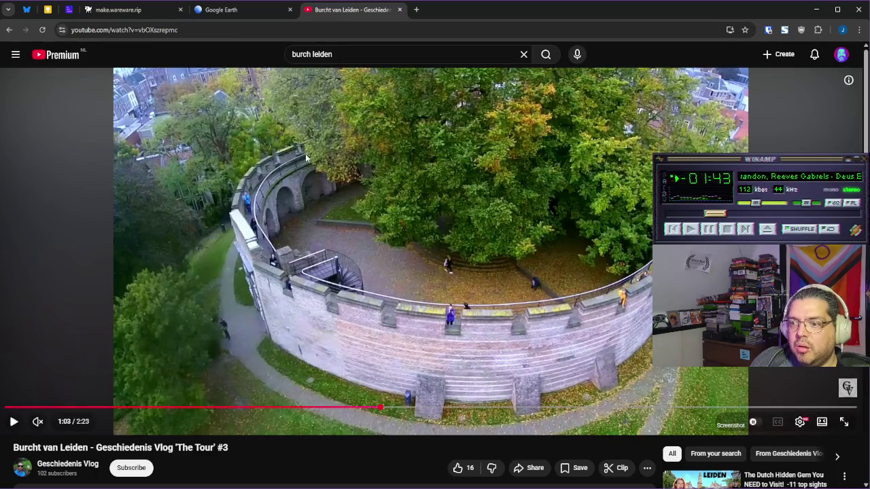
{"action": "left_click", "coordinate": [240, 13]}
{"action": "scroll", "coordinate": [461, 311], "scroll_direction": "down", "scroll_amount": 3}
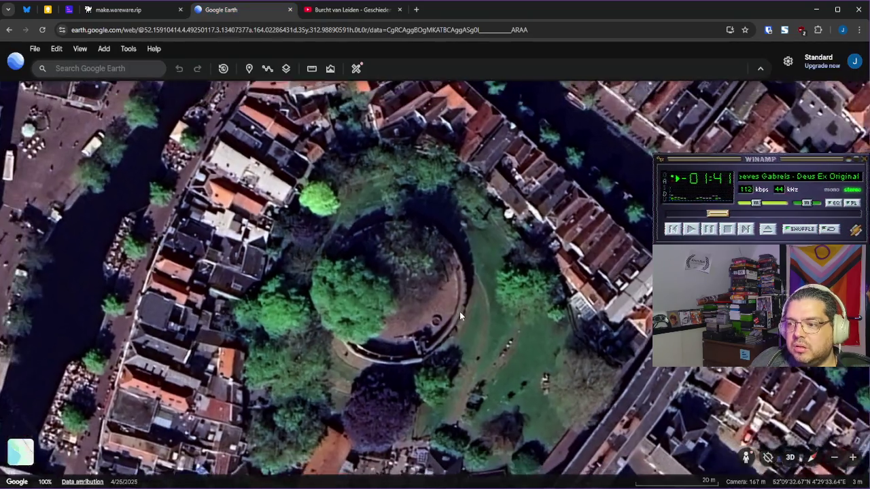
{"action": "scroll", "coordinate": [432, 347], "scroll_direction": "up", "scroll_amount": 3}
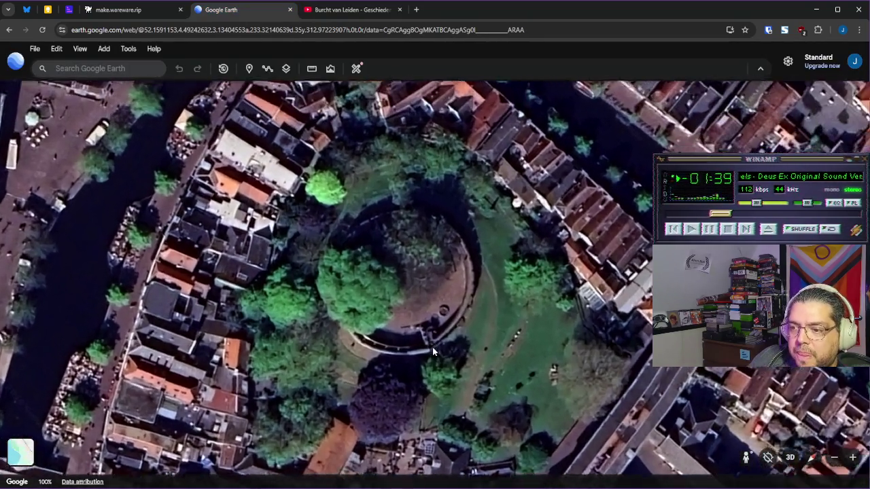
{"action": "left_click", "coordinate": [148, 13]}
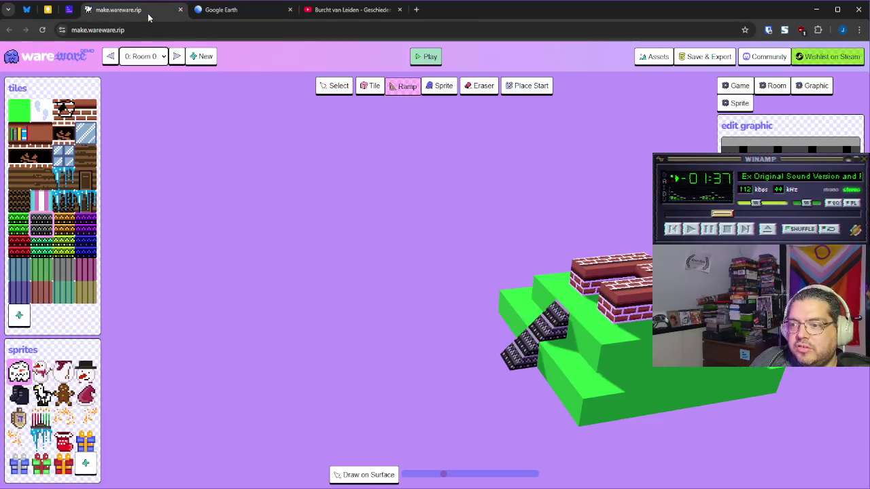
{"action": "mouse_move", "coordinate": [421, 267]}
{"action": "left_mouse_down"}
{"action": "mouse_move", "coordinate": [591, 308]}
{"action": "mouse_move", "coordinate": [560, 302]}
{"action": "left_mouse_up"}
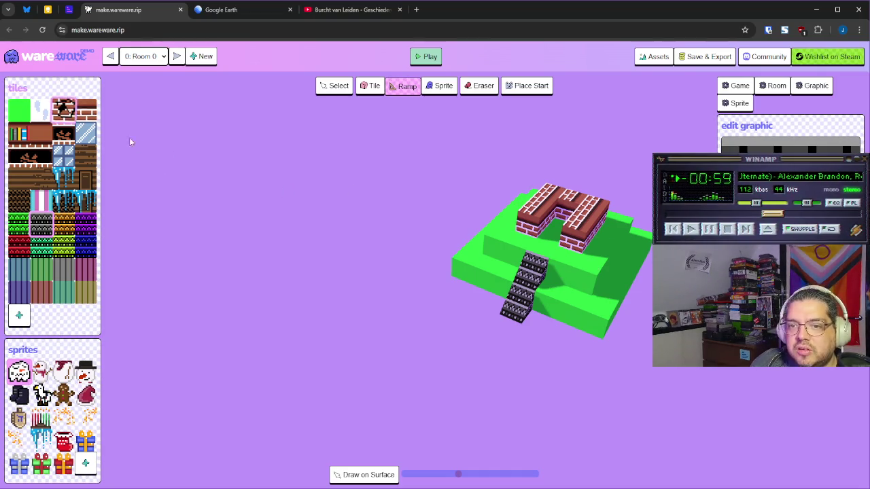
{"action": "scroll", "coordinate": [564, 231], "scroll_direction": "up", "scroll_amount": 3}
Step: Paint green streaks into the brick tile's graphic and orbit to check the brick walls
{"action": "left_click", "coordinate": [90, 117]}
{"action": "left_click_drag", "start_coordinate": [575, 326], "coordinate": [650, 256]}
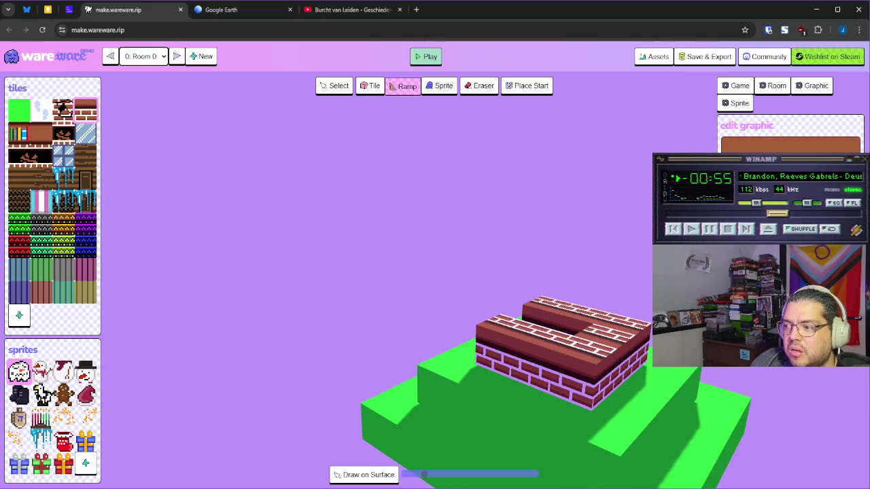
{"action": "left_click", "coordinate": [786, 148]}
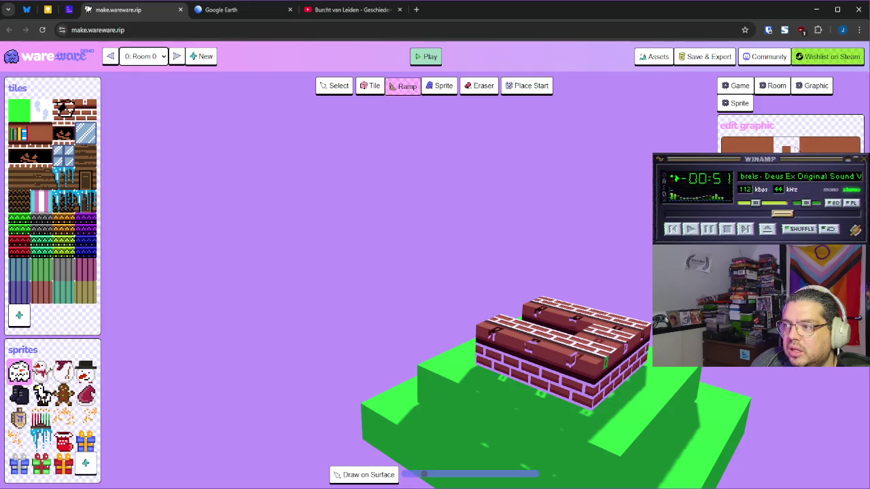
{"action": "mouse_move", "coordinate": [589, 253]}
{"action": "left_mouse_down"}
{"action": "mouse_move", "coordinate": [594, 248]}
{"action": "mouse_move", "coordinate": [576, 269]}
{"action": "left_mouse_up"}
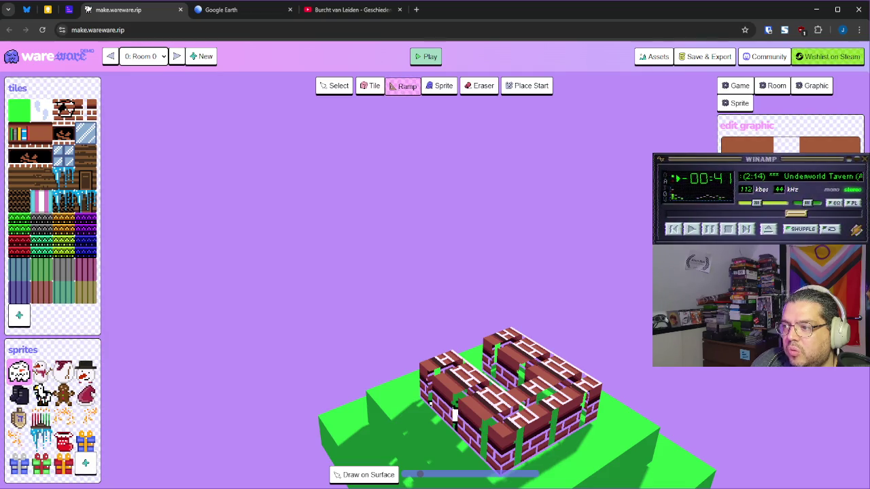
{"action": "mouse_move", "coordinate": [549, 312]}
{"action": "left_mouse_down"}
{"action": "mouse_move", "coordinate": [567, 323]}
{"action": "mouse_move", "coordinate": [548, 330]}
{"action": "mouse_move", "coordinate": [435, 315]}
{"action": "mouse_move", "coordinate": [428, 297]}
{"action": "mouse_move", "coordinate": [462, 312]}
{"action": "mouse_move", "coordinate": [525, 319]}
{"action": "mouse_move", "coordinate": [553, 301]}
{"action": "mouse_move", "coordinate": [462, 293]}
{"action": "left_mouse_up"}
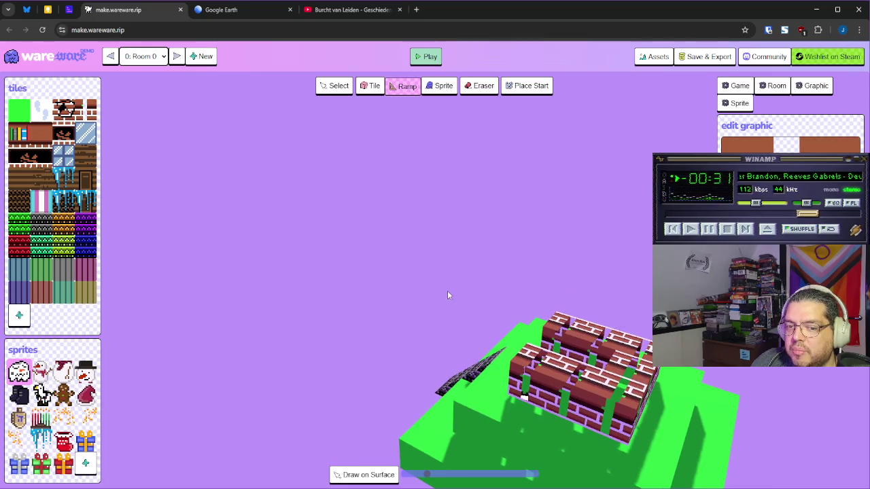
Step: Switch from wareware to the YouTube 'Burcht van Leiden' video
{"action": "left_click", "coordinate": [344, 11]}
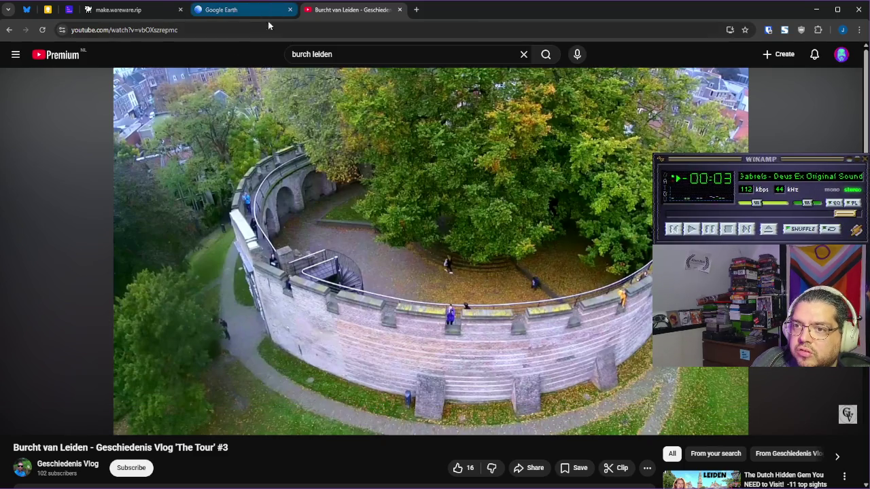
Step: Scrub the castle video between about 0:37 and 0:51 to study the wall, then return to wareware
{"action": "mouse_move", "coordinate": [378, 408]}
{"action": "left_mouse_down"}
{"action": "mouse_move", "coordinate": [210, 417]}
{"action": "mouse_move", "coordinate": [226, 411]}
{"action": "left_mouse_up"}
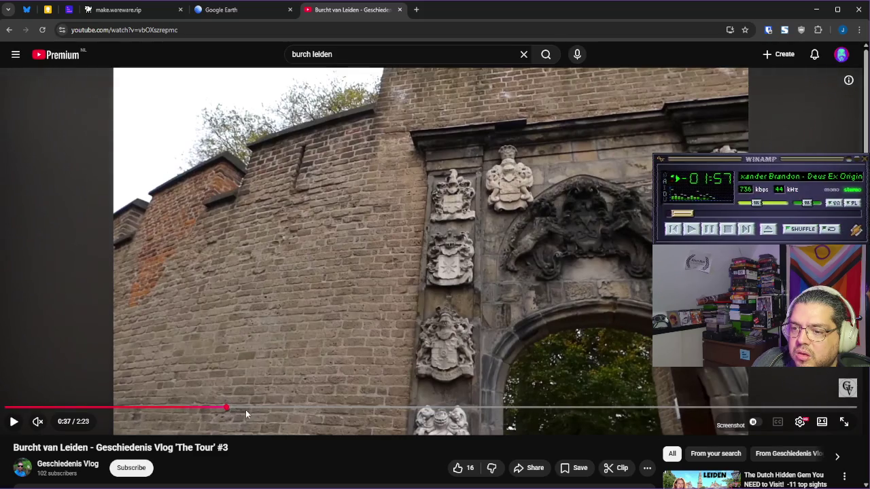
{"action": "mouse_move", "coordinate": [249, 414]}
{"action": "left_mouse_down"}
{"action": "mouse_move", "coordinate": [339, 405]}
{"action": "mouse_move", "coordinate": [306, 403]}
{"action": "left_mouse_up"}
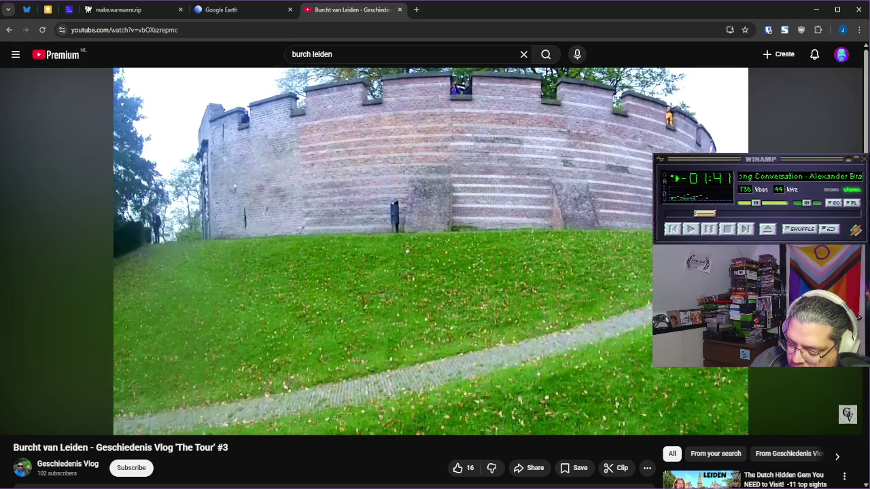
{"action": "left_click", "coordinate": [129, 10]}
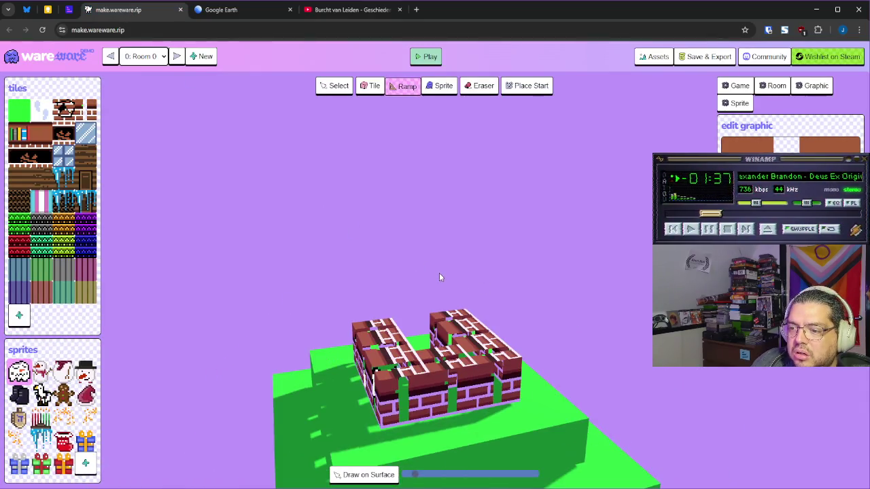
Step: Place a cracked dark-brick block on the lower green ground using the Tile tool (T)
{"action": "left_click", "coordinate": [64, 108]}
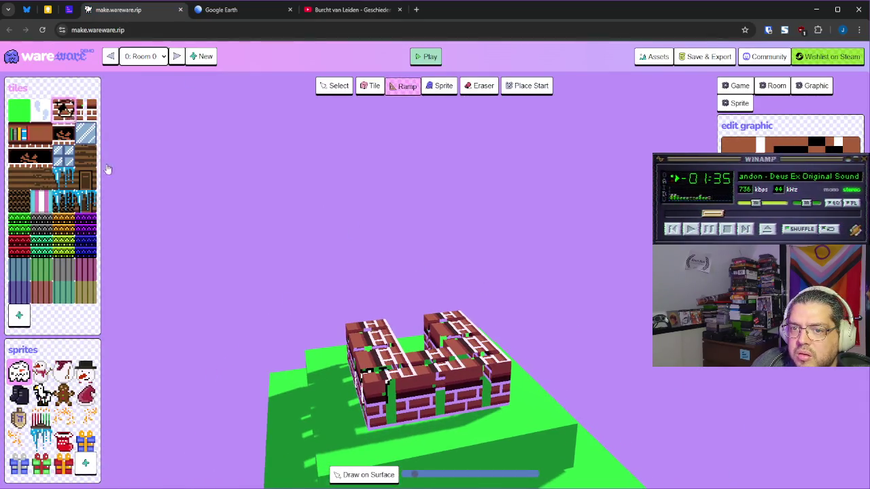
{"action": "key", "text": "Escape"}
{"action": "key", "text": "t"}
{"action": "left_click", "coordinate": [343, 449]}
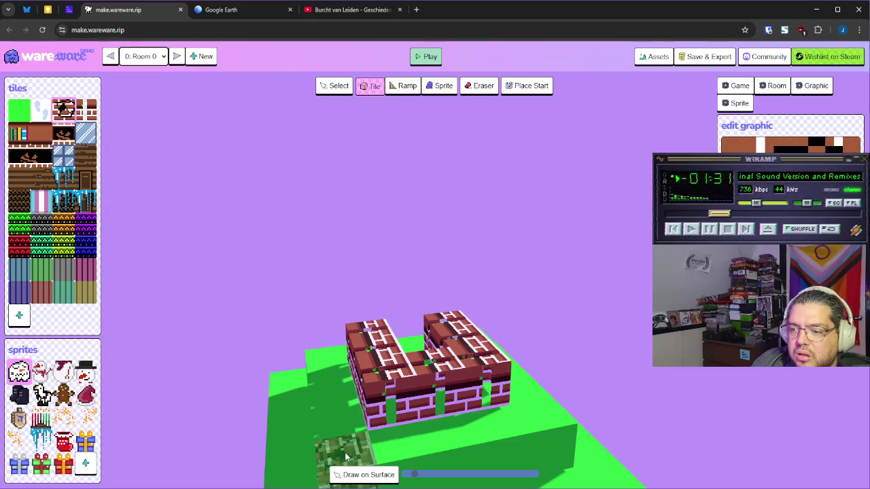
{"action": "scroll", "coordinate": [291, 403], "scroll_direction": "up", "scroll_amount": 3}
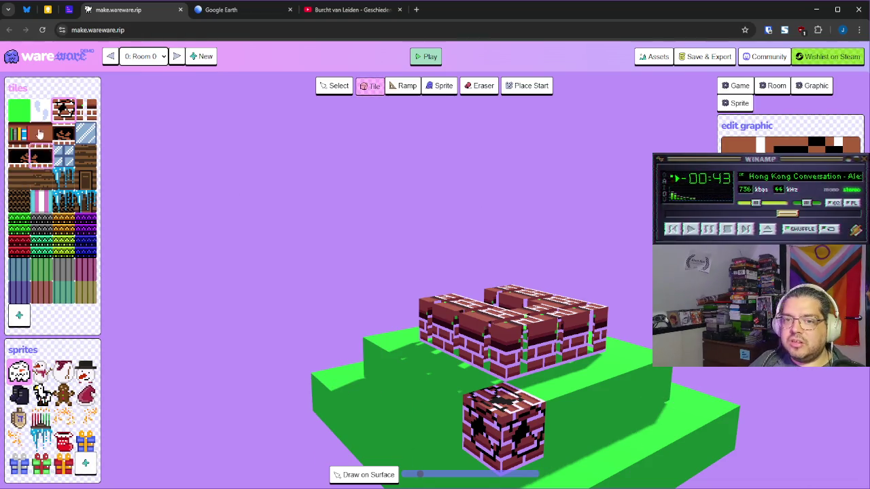
{"action": "left_click", "coordinate": [23, 113]}
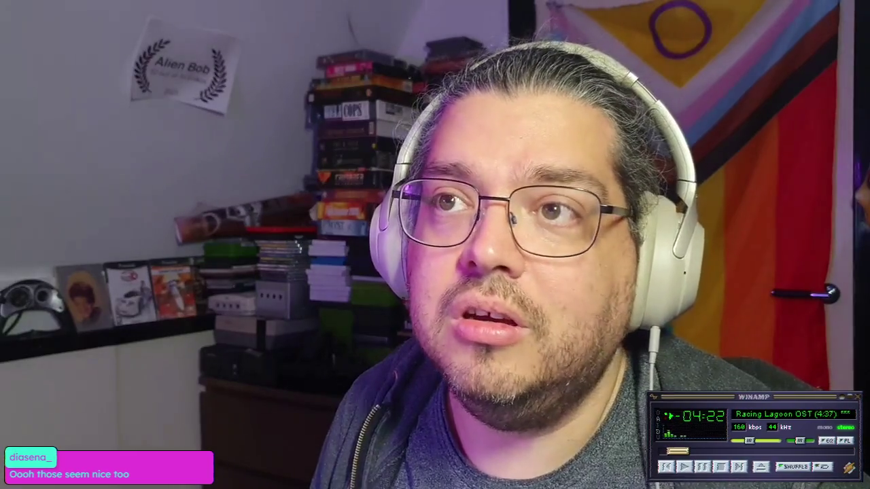
Step: Skip to the next music track with Ctrl+Alt+Page Down
{"action": "key", "text": "ctrl+alt+Page_Down"}
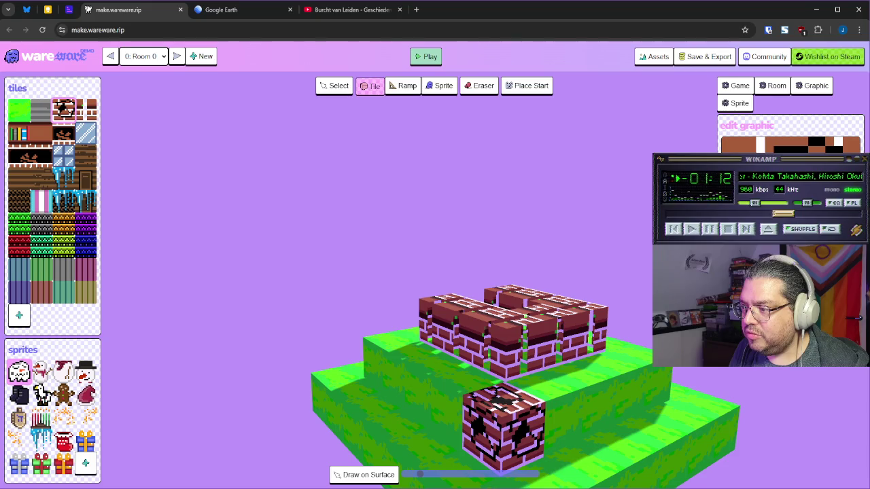
Step: Finish painting the front brick tile as red bricks with light mortar, then tilt the camera lower
{"action": "key", "text": "Escape"}
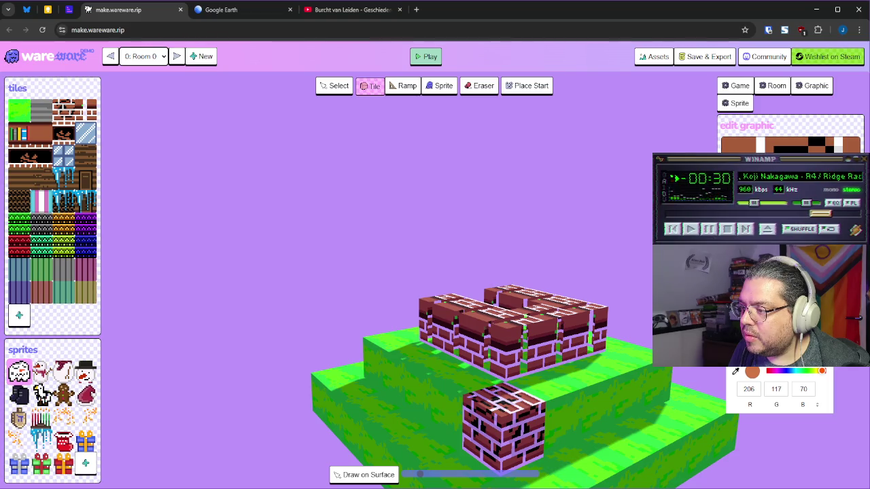
{"action": "key", "text": "Escape"}
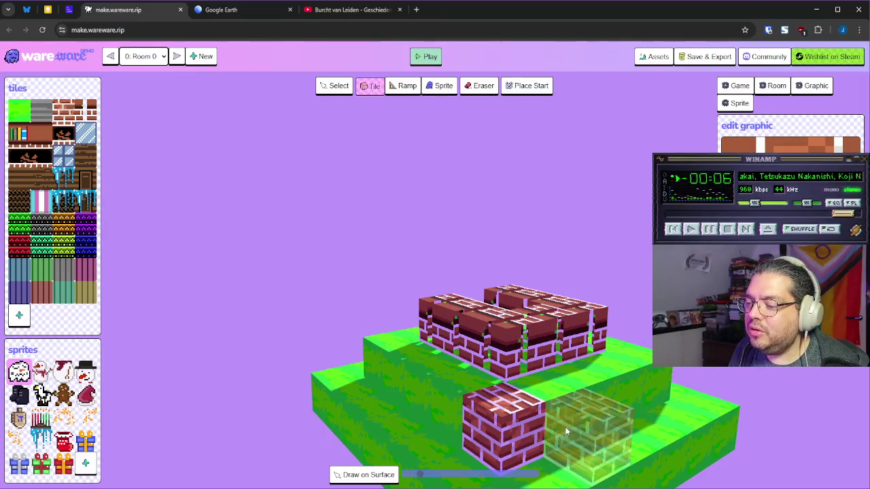
{"action": "key", "text": "Down"}
Step: Select the top-right tile to repaint it as pale lavender stone with dark streaks
{"action": "key", "text": "Up"}
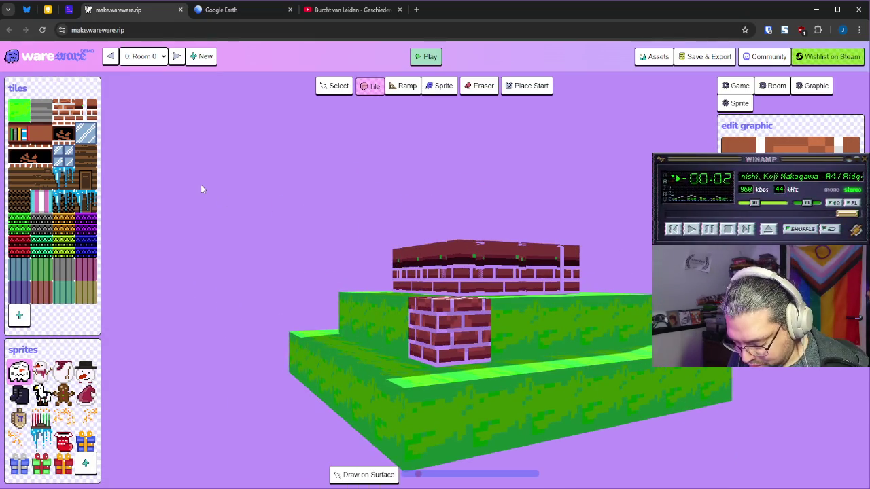
{"action": "left_click", "coordinate": [86, 110]}
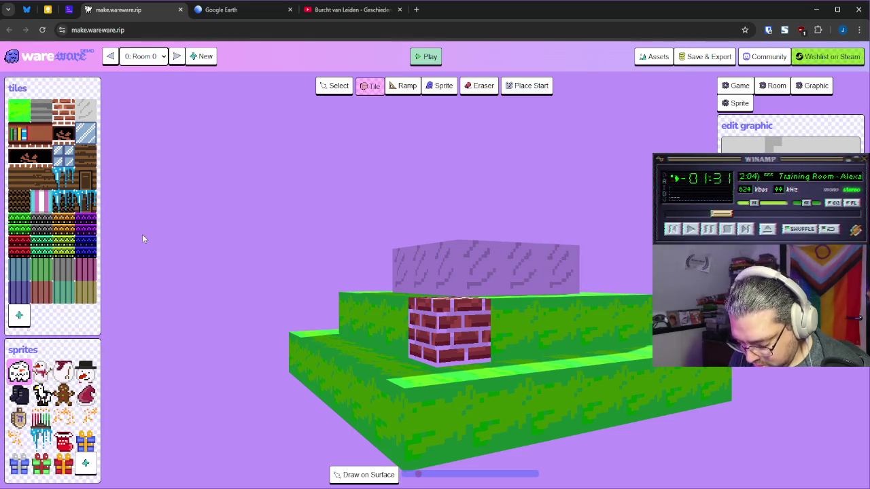
Step: Repaint the bookshelf tile with red stripes
{"action": "left_click", "coordinate": [19, 133]}
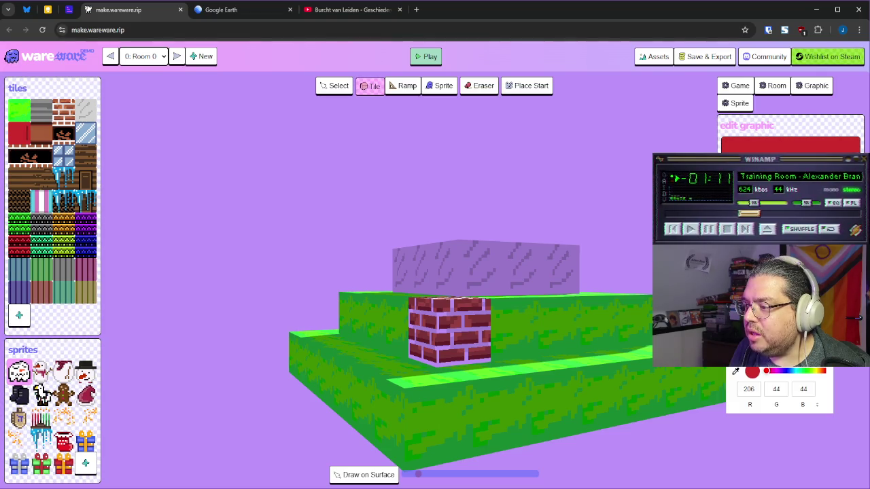
{"action": "key", "text": "Escape"}
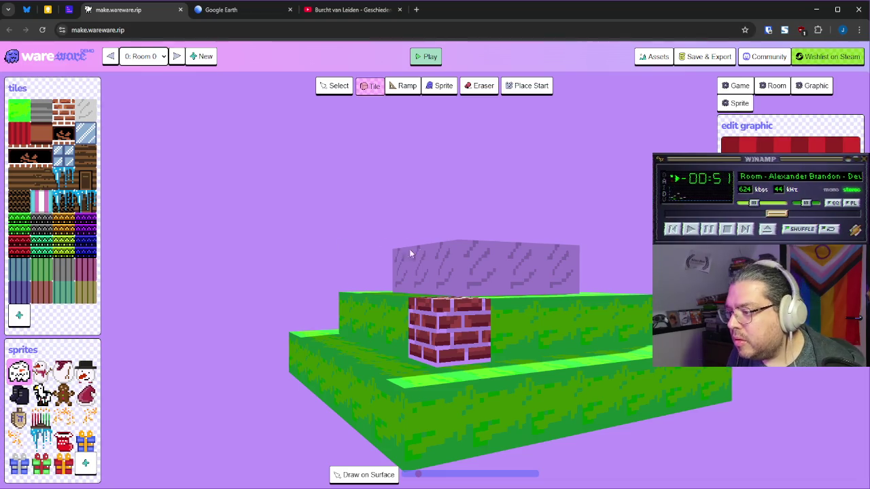
Step: Save the game data from the Save & Export dialog
{"action": "left_click", "coordinate": [700, 60]}
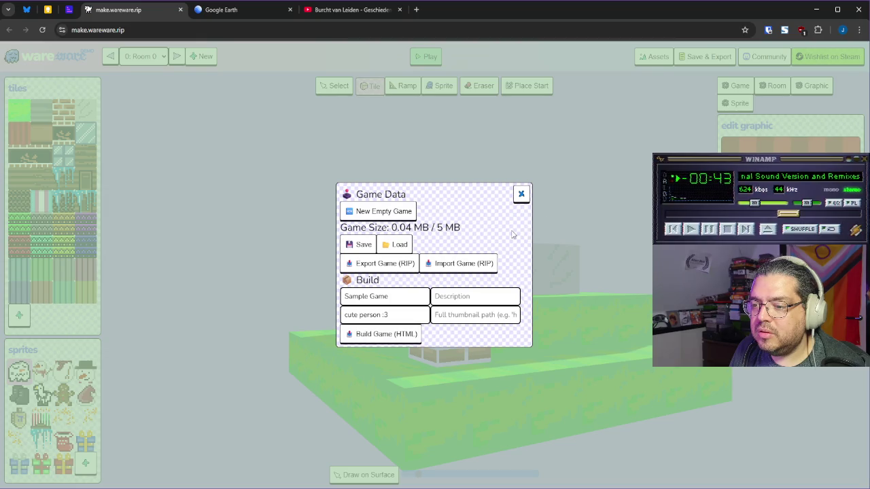
{"action": "left_click", "coordinate": [348, 246]}
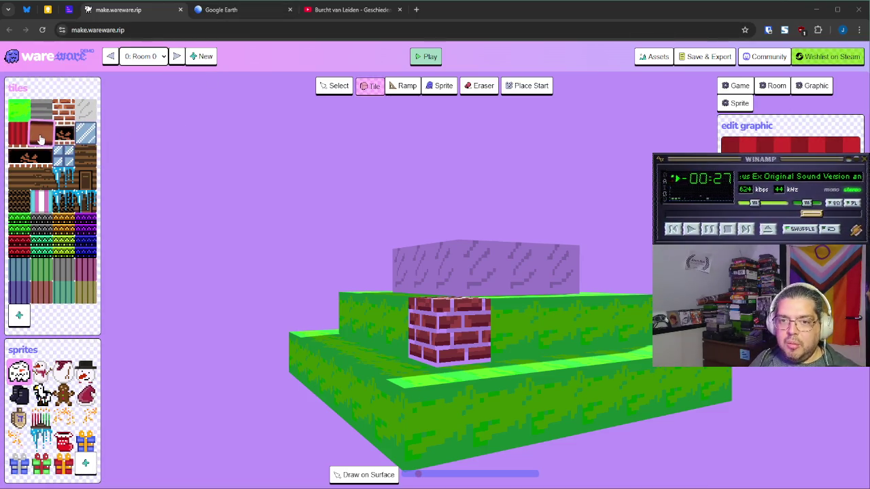
Step: Repaint the plain brown tile as dark wood grain (RGB about 129/88/54) and place it in the stone row
{"action": "left_click", "coordinate": [41, 133]}
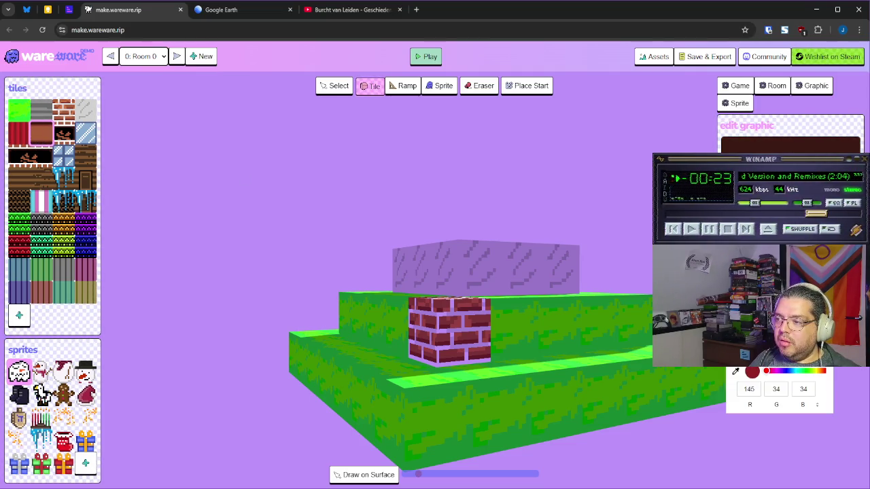
{"action": "left_click", "coordinate": [821, 371]}
{"action": "left_click", "coordinate": [821, 373]}
{"action": "left_click", "coordinate": [822, 372]}
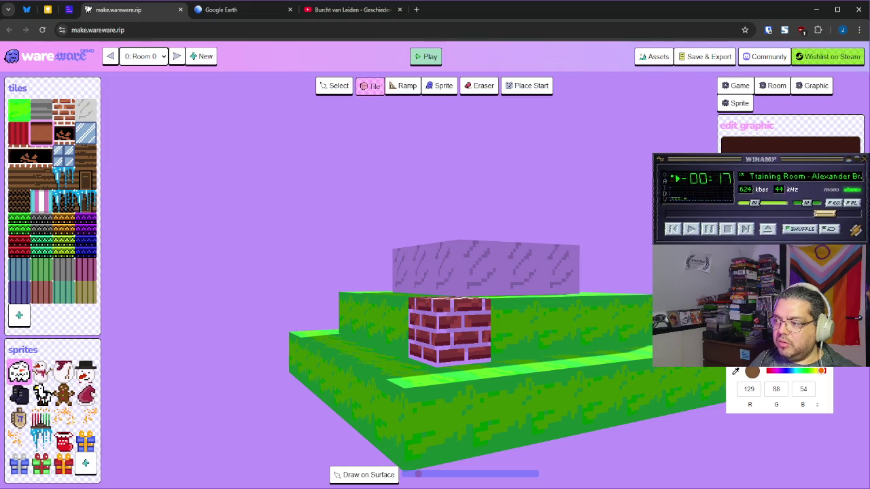
{"action": "key", "text": "Escape"}
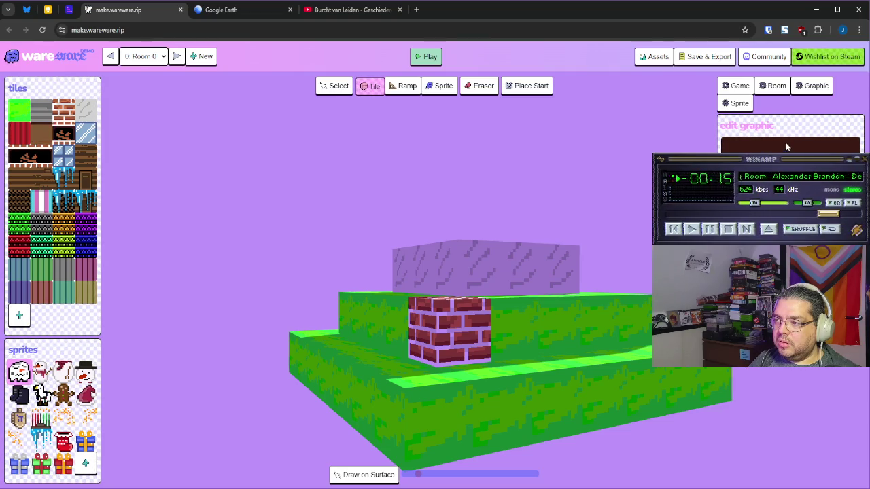
{"action": "left_click", "coordinate": [751, 359]}
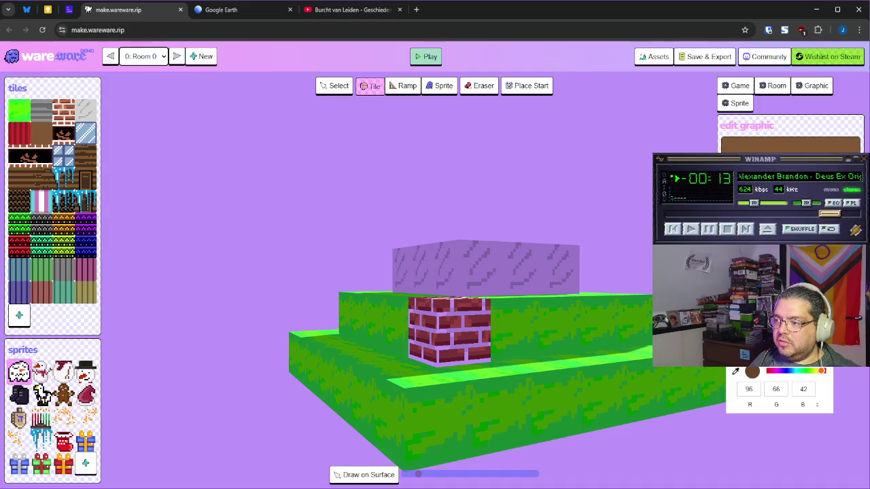
{"action": "key", "text": "Escape"}
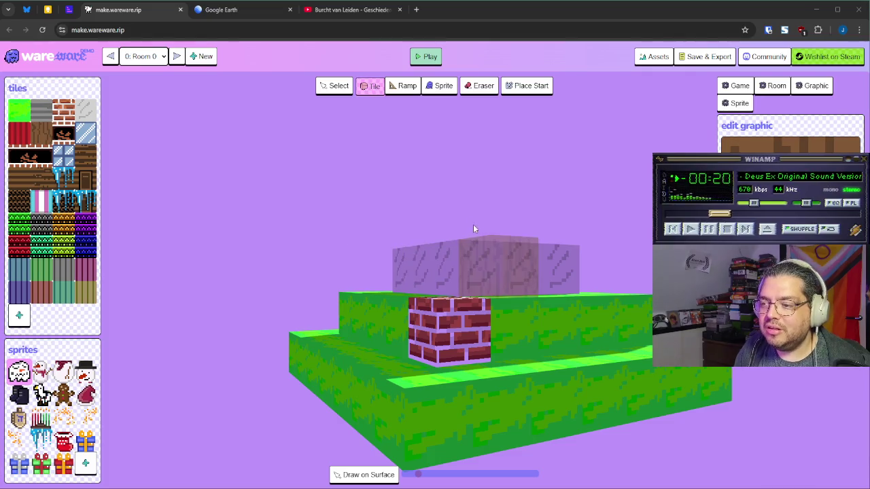
{"action": "left_click", "coordinate": [485, 260]}
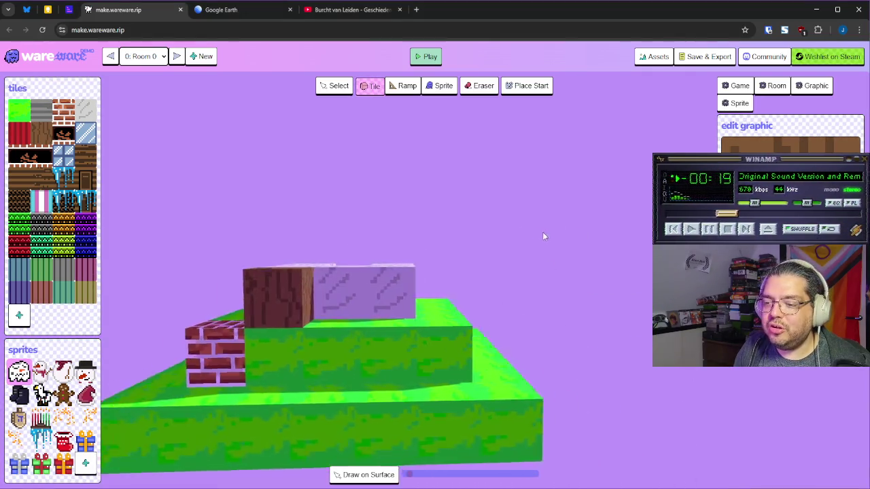
Step: Repaint the dark patterned tile green with light speckles
{"action": "left_click", "coordinate": [63, 136]}
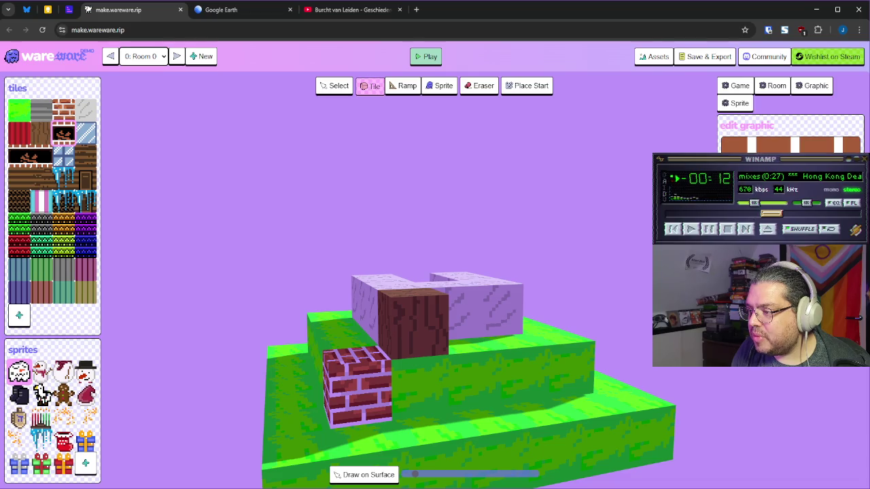
{"action": "left_click", "coordinate": [795, 360]}
{"action": "left_click", "coordinate": [806, 372]}
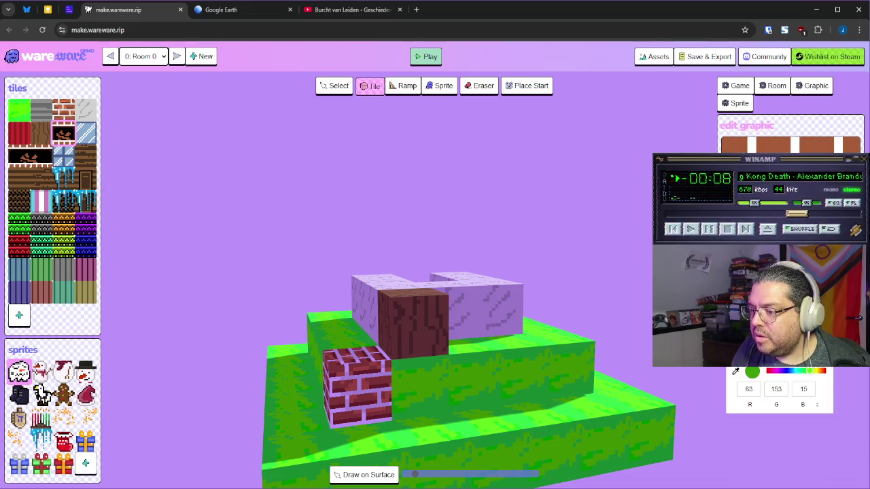
{"action": "key", "text": "Escape"}
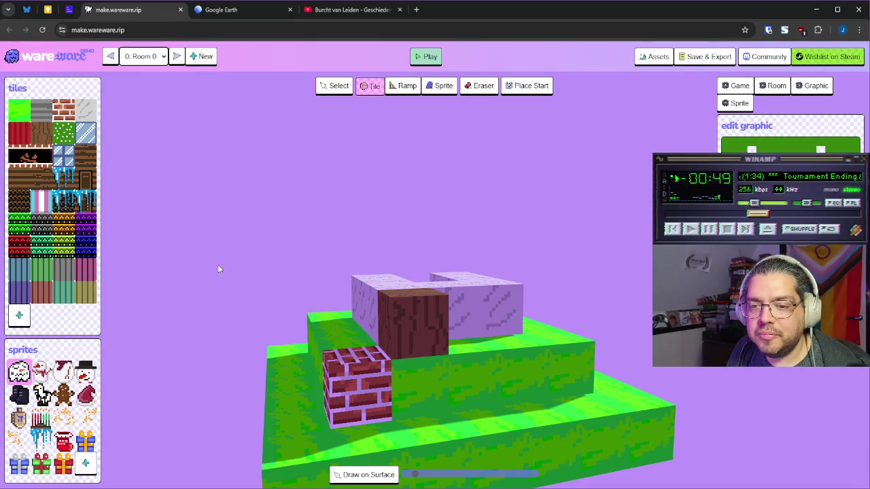
Step: Tint the grey speckled tile sandy tan, about RGB 158, 142, 81
{"action": "left_click", "coordinate": [84, 139]}
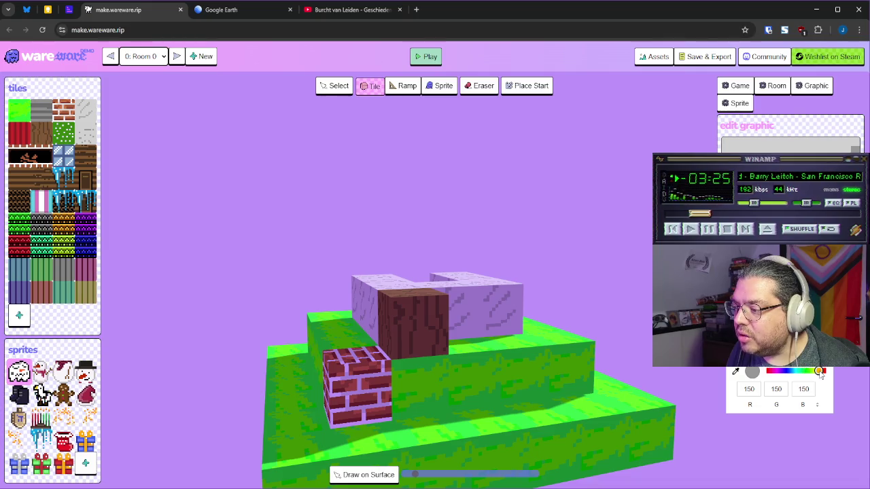
{"action": "left_click", "coordinate": [818, 371]}
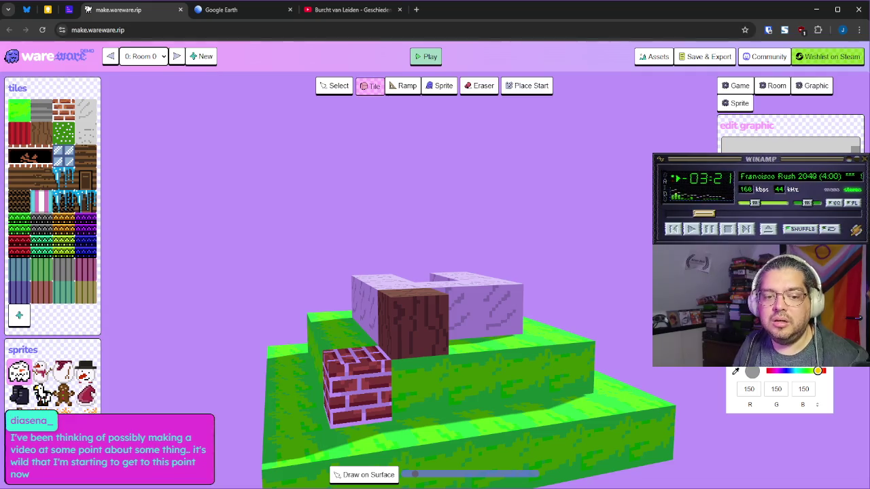
{"action": "left_click_drag", "start_coordinate": [786, 325], "coordinate": [782, 328]}
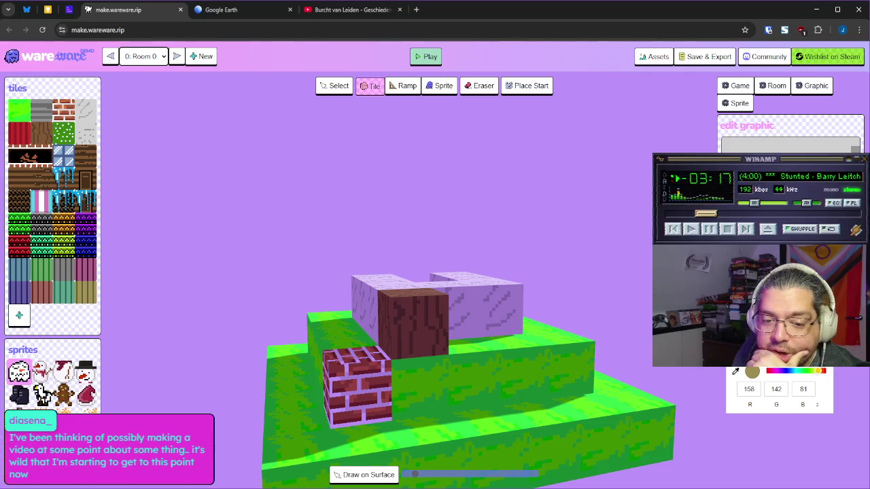
{"action": "left_click_drag", "start_coordinate": [782, 328], "coordinate": [783, 329]}
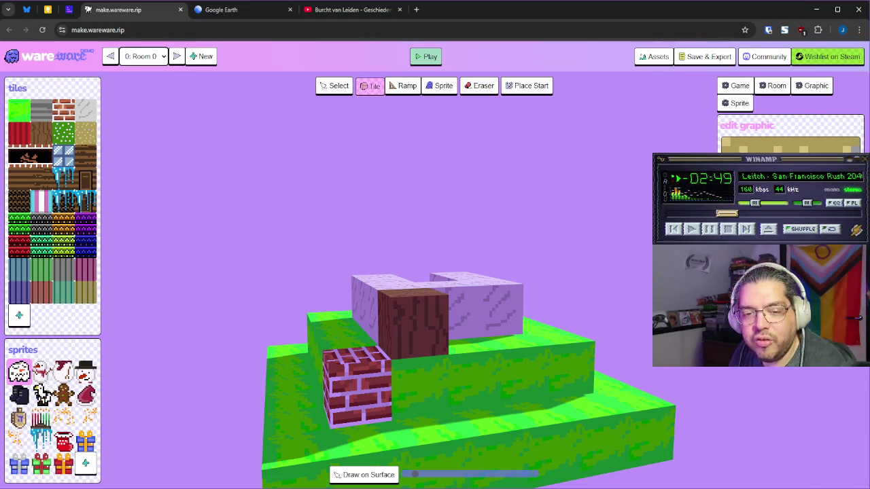
{"action": "left_click", "coordinate": [27, 158]}
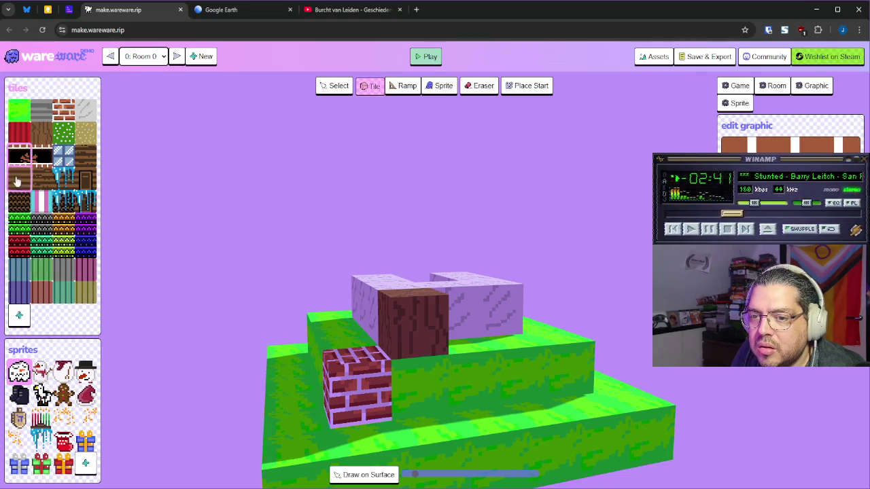
{"action": "left_click", "coordinate": [556, 157]}
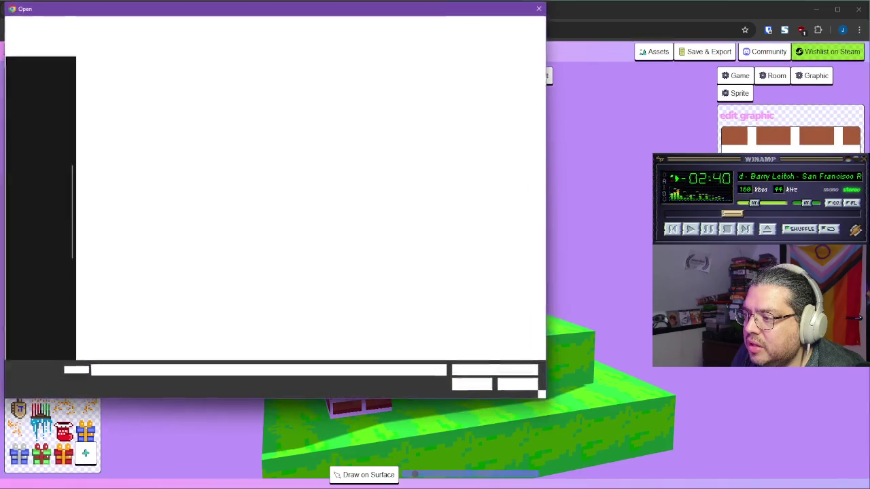
{"action": "left_click", "coordinate": [520, 385]}
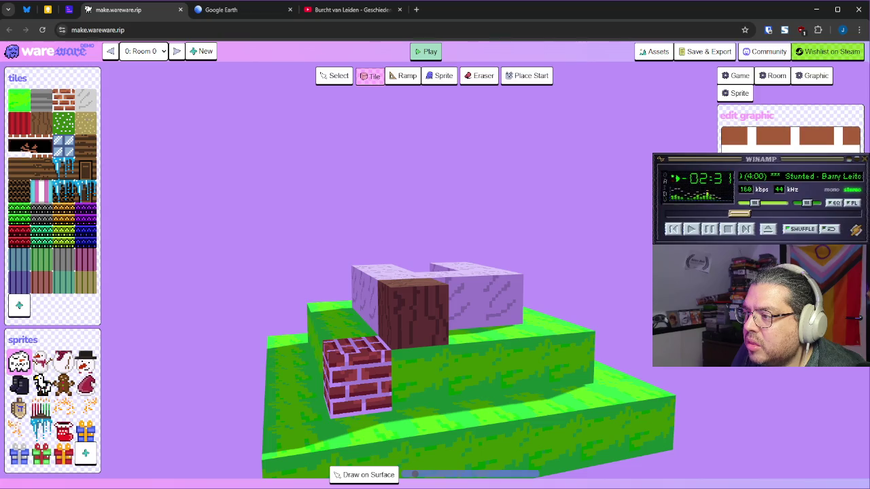
{"action": "left_click", "coordinate": [815, 76]}
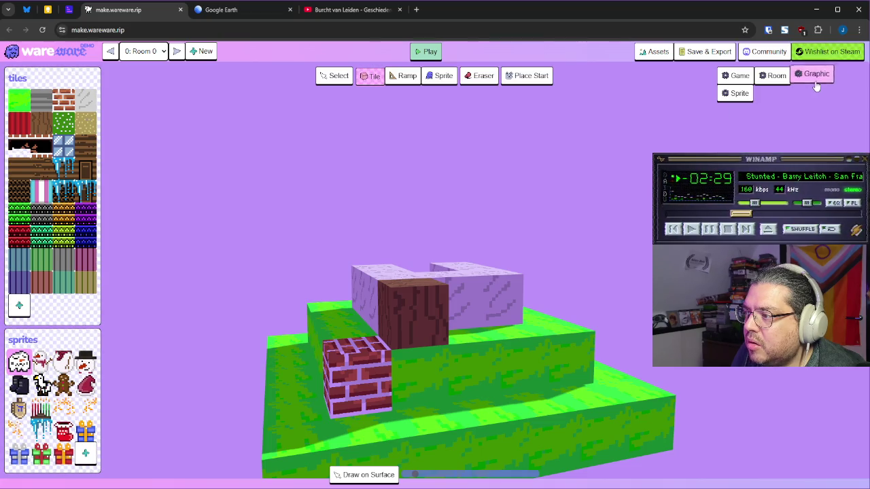
Step: Edit the black-and-pink, blue window and wood tiles, clearing unused tiles from the palette
{"action": "left_click", "coordinate": [816, 78]}
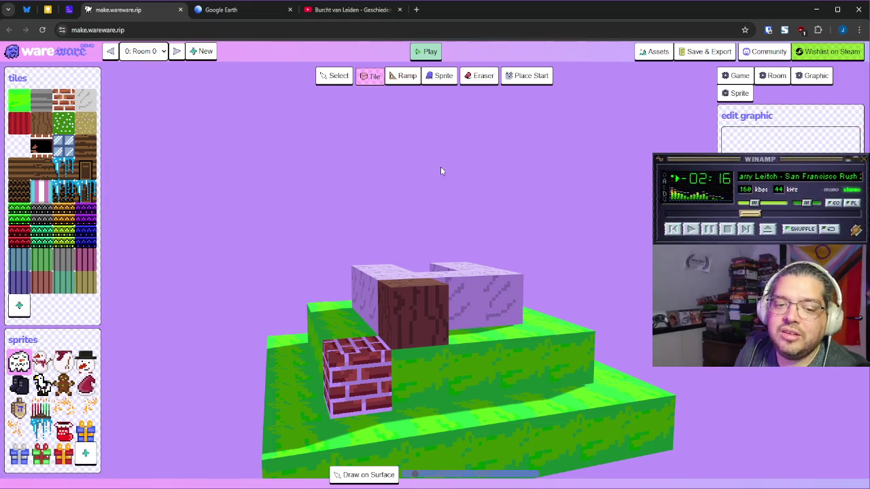
{"action": "left_click", "coordinate": [41, 146]}
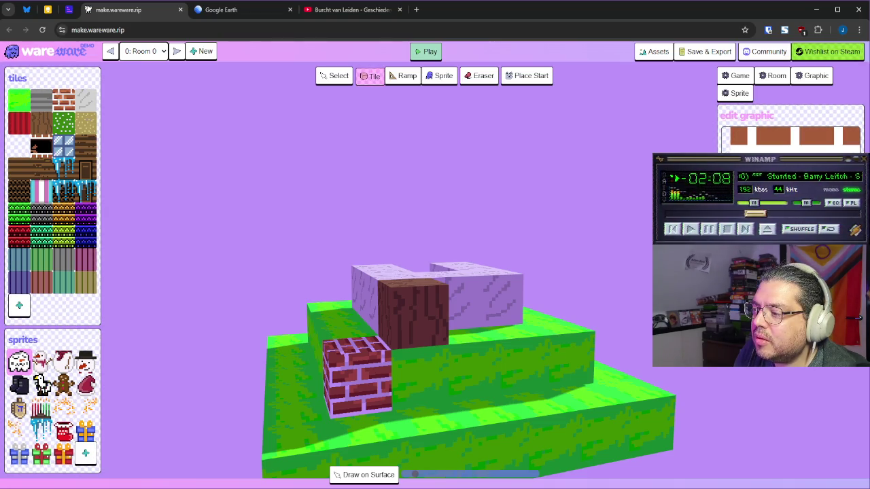
{"action": "left_click_drag", "start_coordinate": [850, 134], "coordinate": [753, 136]}
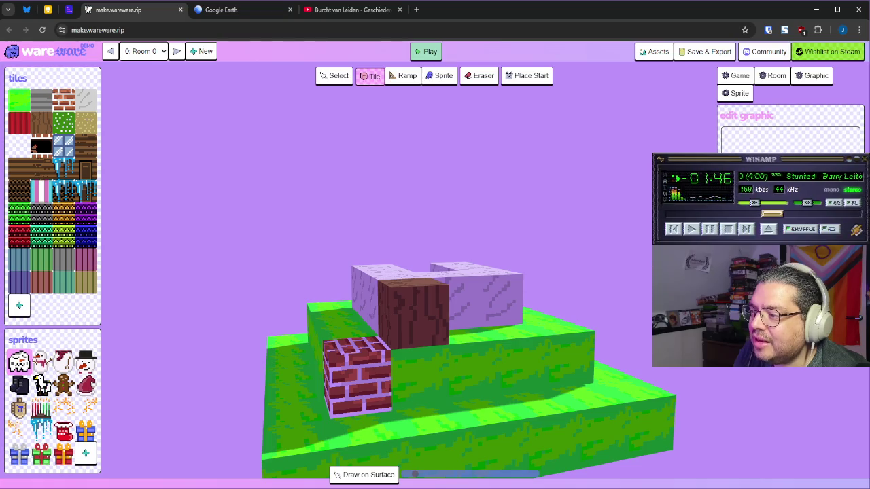
{"action": "left_click", "coordinate": [63, 145]}
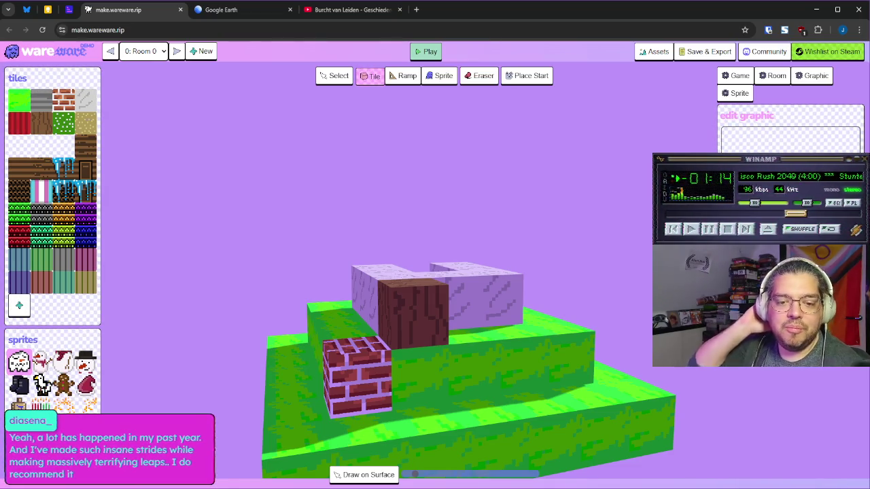
{"action": "left_click", "coordinate": [92, 145]}
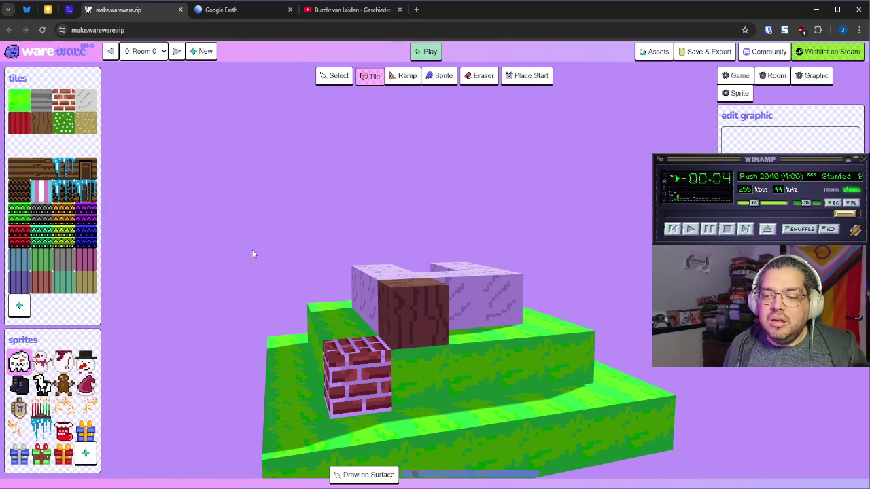
Step: Orbit and zoom to view the whole level from above, then bring up the Game and Room settings
{"action": "left_click_drag", "start_coordinate": [253, 252], "coordinate": [271, 297]}
{"action": "mouse_move", "coordinate": [493, 400]}
{"action": "left_mouse_down"}
{"action": "mouse_move", "coordinate": [567, 396]}
{"action": "mouse_move", "coordinate": [581, 358]}
{"action": "left_mouse_up"}
{"action": "mouse_move", "coordinate": [634, 291]}
{"action": "left_mouse_down"}
{"action": "mouse_move", "coordinate": [634, 319]}
{"action": "mouse_move", "coordinate": [680, 292]}
{"action": "mouse_move", "coordinate": [586, 258]}
{"action": "left_mouse_up"}
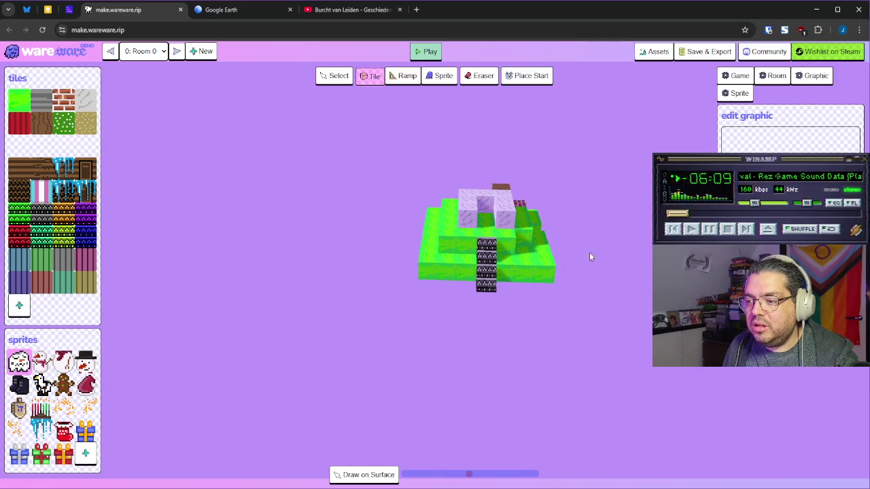
{"action": "scroll", "coordinate": [578, 241], "scroll_direction": "up", "scroll_amount": 5}
{"action": "mouse_move", "coordinate": [611, 306]}
{"action": "left_mouse_down"}
{"action": "mouse_move", "coordinate": [642, 357]}
{"action": "mouse_move", "coordinate": [713, 378]}
{"action": "mouse_move", "coordinate": [662, 365]}
{"action": "mouse_move", "coordinate": [694, 381]}
{"action": "left_mouse_up"}
{"action": "left_click", "coordinate": [735, 75]}
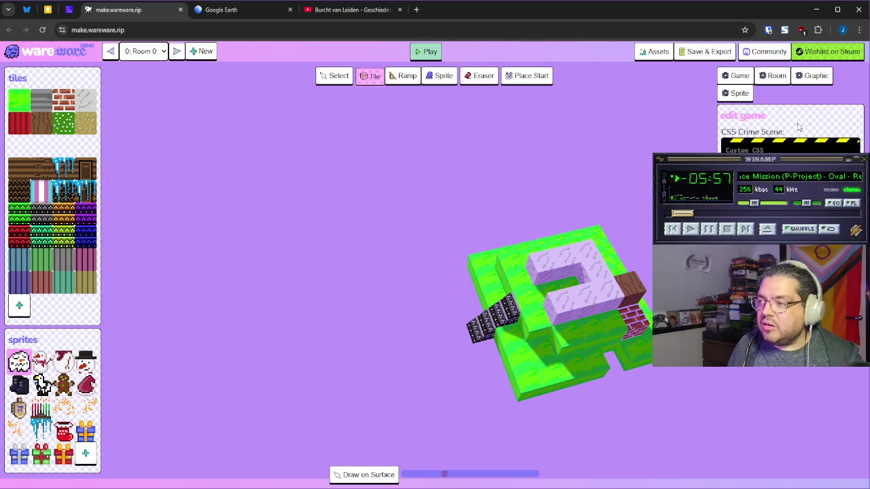
{"action": "left_click", "coordinate": [777, 76]}
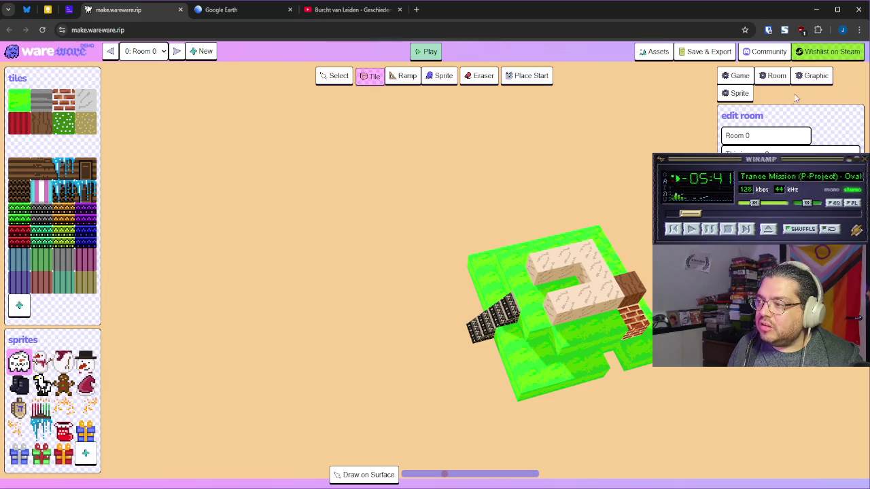
Step: Set the room background to light peach and open the Assets list of image, sound and music slots
{"action": "left_click", "coordinate": [816, 76]}
{"action": "left_click", "coordinate": [738, 92]}
{"action": "left_click", "coordinate": [773, 76]}
{"action": "left_click", "coordinate": [736, 75]}
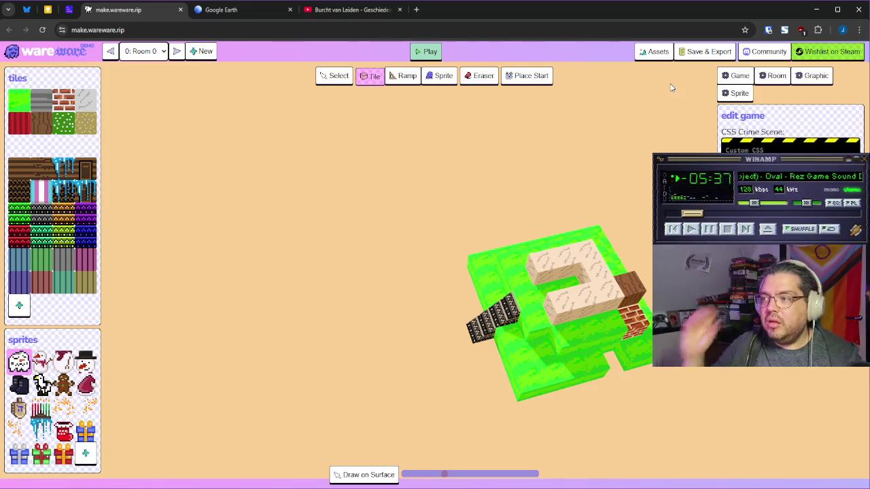
{"action": "left_click", "coordinate": [646, 59]}
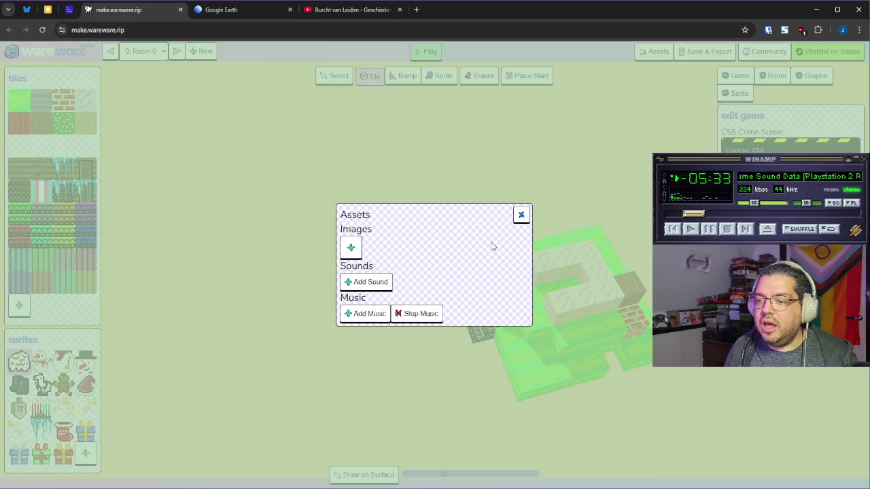
Step: Close the assets list, save the game data via Save & Export, and hide the game settings panel
{"action": "left_click", "coordinate": [522, 215]}
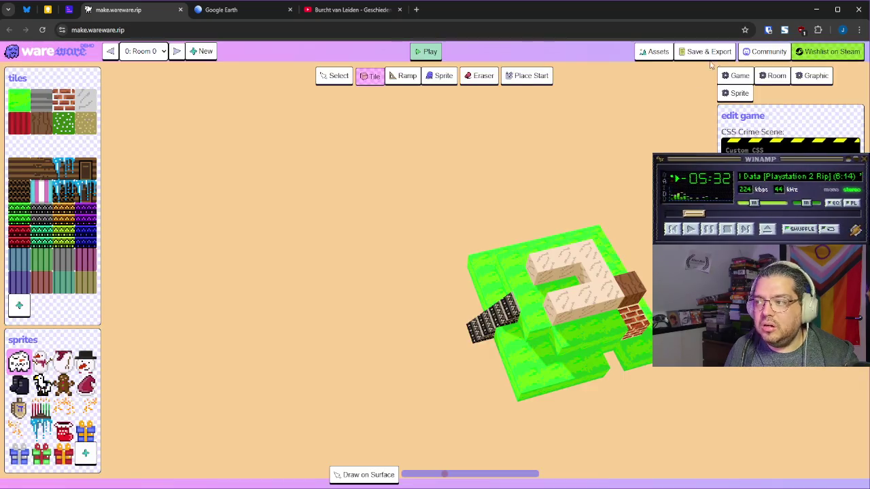
{"action": "left_click", "coordinate": [707, 52]}
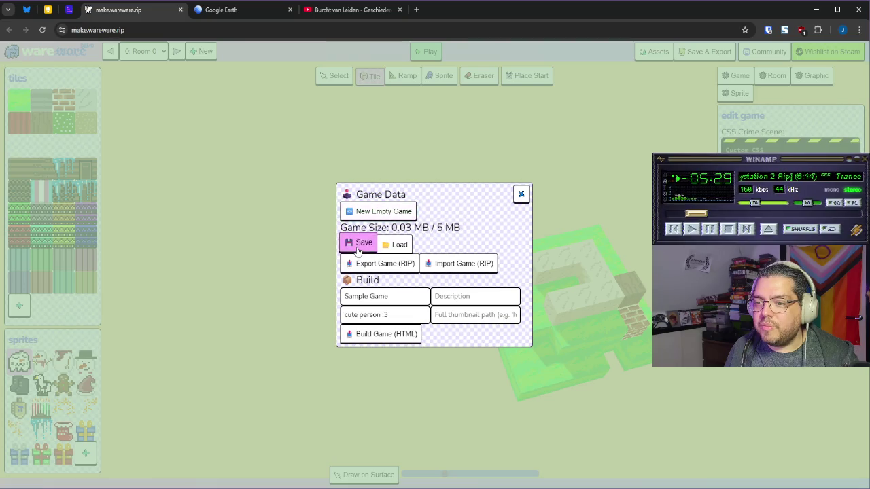
{"action": "left_click", "coordinate": [359, 243]}
{"action": "left_click", "coordinate": [735, 75]}
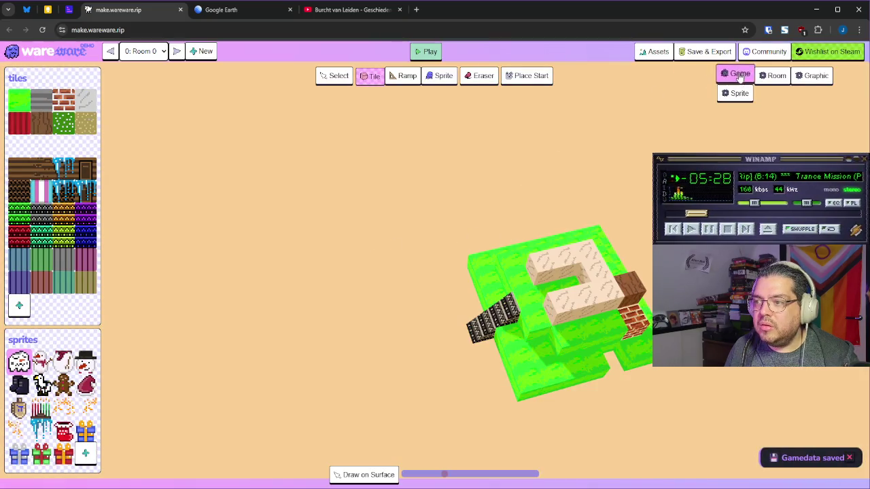
{"action": "left_click", "coordinate": [736, 75]}
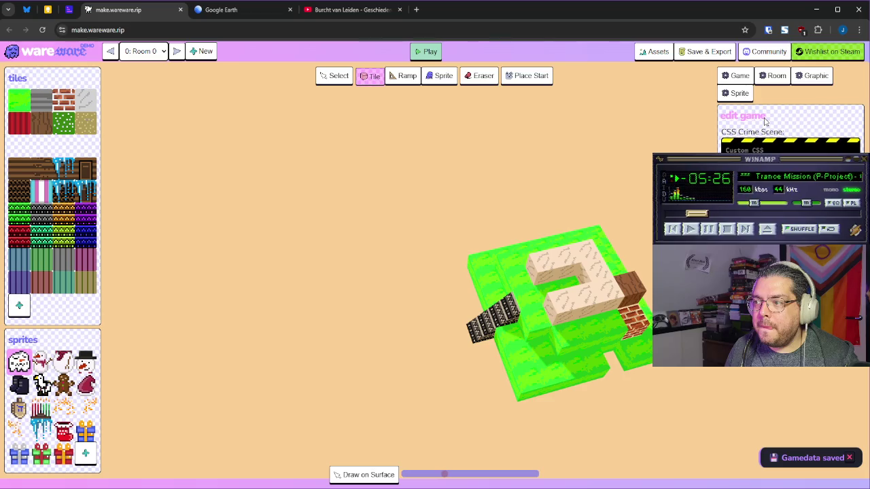
{"action": "left_click", "coordinate": [734, 80]}
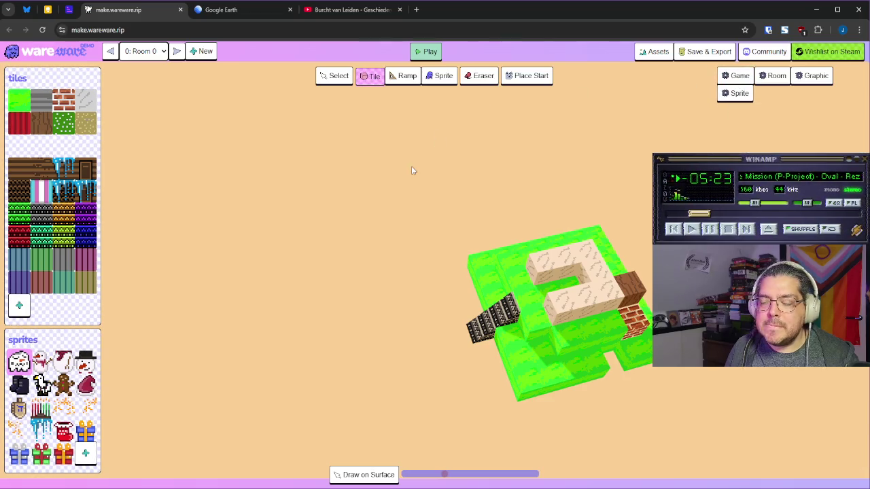
Step: With the green grass tile, place green blocks at the level's lower-left corner and front edge
{"action": "mouse_move", "coordinate": [540, 255]}
{"action": "left_mouse_down"}
{"action": "mouse_move", "coordinate": [574, 220]}
{"action": "mouse_move", "coordinate": [510, 252]}
{"action": "mouse_move", "coordinate": [247, 225]}
{"action": "left_mouse_up"}
{"action": "scroll", "coordinate": [507, 253], "scroll_direction": "down", "scroll_amount": 5}
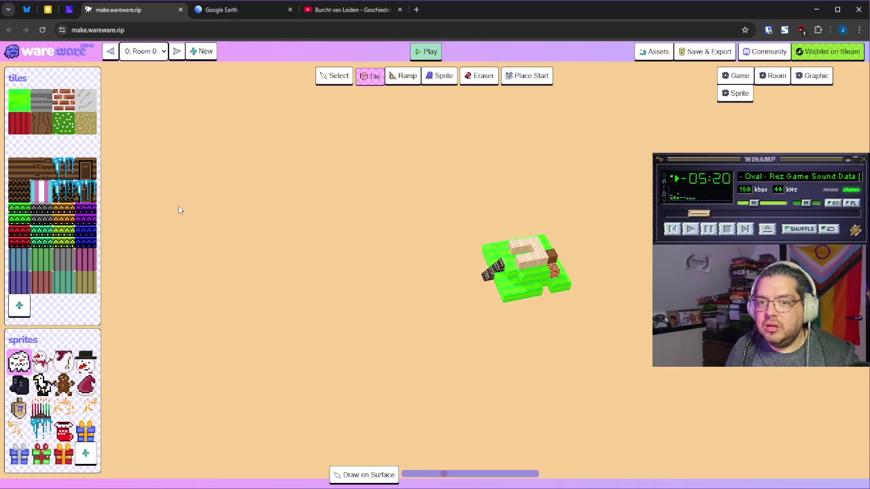
{"action": "left_click", "coordinate": [28, 96]}
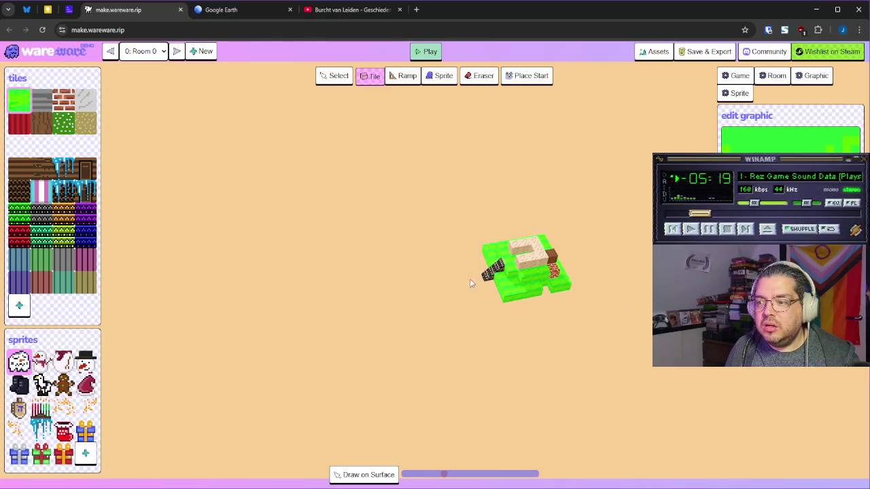
{"action": "left_click", "coordinate": [498, 301]}
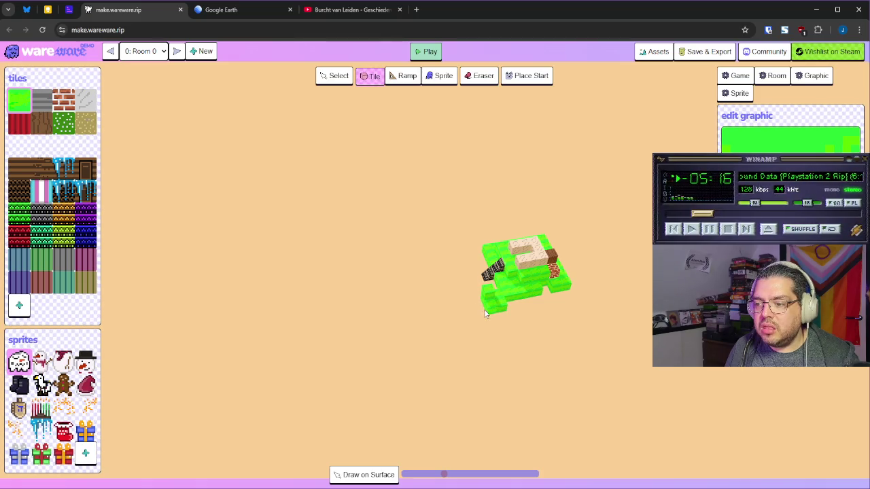
{"action": "mouse_move", "coordinate": [519, 307]}
{"action": "left_mouse_down"}
{"action": "mouse_move", "coordinate": [490, 338]}
{"action": "mouse_move", "coordinate": [536, 384]}
{"action": "mouse_move", "coordinate": [515, 355]}
{"action": "mouse_move", "coordinate": [407, 393]}
{"action": "mouse_move", "coordinate": [414, 401]}
{"action": "mouse_move", "coordinate": [474, 369]}
{"action": "left_mouse_up"}
{"action": "left_click", "coordinate": [503, 369]}
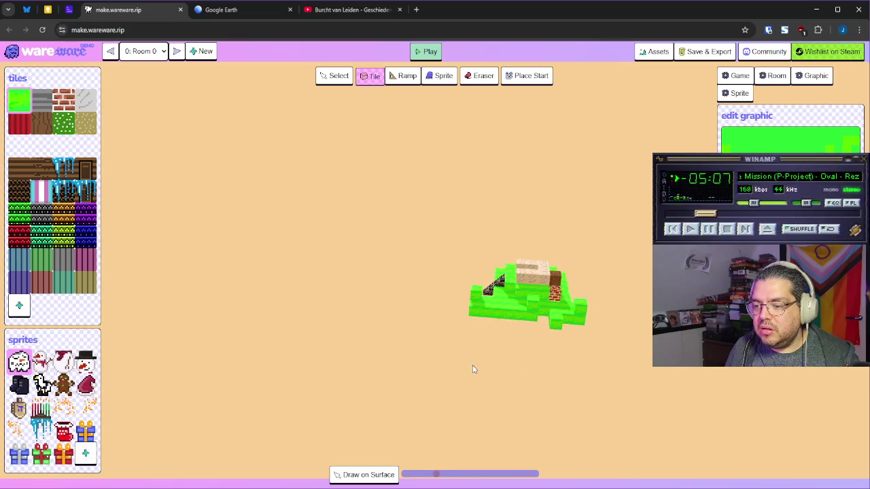
Step: Switch to Draw on Layer and paint a long diagonal trail of green tiles
{"action": "left_click", "coordinate": [364, 474]}
{"action": "mouse_move", "coordinate": [534, 331]}
{"action": "left_mouse_down"}
{"action": "mouse_move", "coordinate": [553, 317]}
{"action": "mouse_move", "coordinate": [559, 291]}
{"action": "mouse_move", "coordinate": [564, 326]}
{"action": "mouse_move", "coordinate": [596, 369]}
{"action": "left_mouse_up"}
{"action": "mouse_move", "coordinate": [632, 404]}
{"action": "left_mouse_down"}
{"action": "mouse_move", "coordinate": [657, 435]}
{"action": "mouse_move", "coordinate": [586, 382]}
{"action": "mouse_move", "coordinate": [517, 302]}
{"action": "mouse_move", "coordinate": [144, 356]}
{"action": "left_mouse_up"}
{"action": "scroll", "coordinate": [360, 345], "scroll_direction": "down", "scroll_amount": 2}
{"action": "mouse_move", "coordinate": [360, 344]}
{"action": "left_mouse_down"}
{"action": "mouse_move", "coordinate": [455, 346]}
{"action": "mouse_move", "coordinate": [390, 301]}
{"action": "mouse_move", "coordinate": [312, 344]}
{"action": "mouse_move", "coordinate": [225, 295]}
{"action": "mouse_move", "coordinate": [220, 340]}
{"action": "mouse_move", "coordinate": [455, 342]}
{"action": "left_mouse_up"}
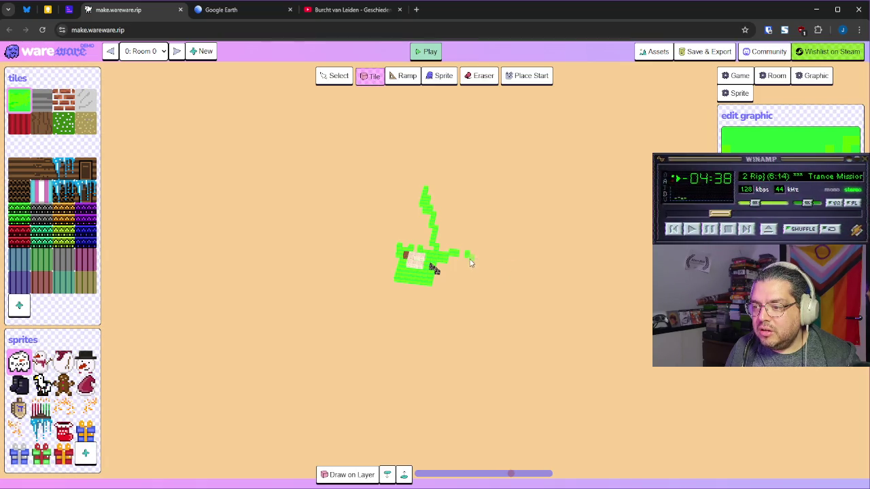
Step: Undo the two stray green cubes at right, then orbit to inspect the island
{"action": "key", "text": "q"}
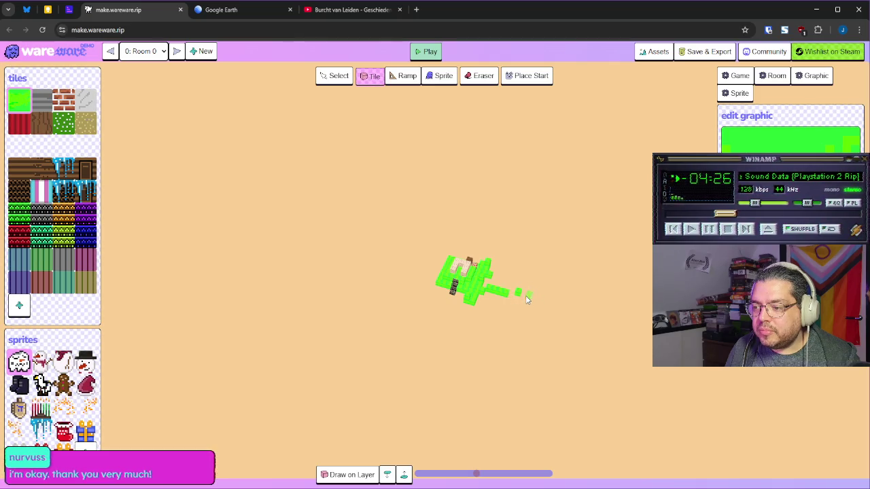
{"action": "scroll", "coordinate": [508, 301], "scroll_direction": "up", "scroll_amount": 5}
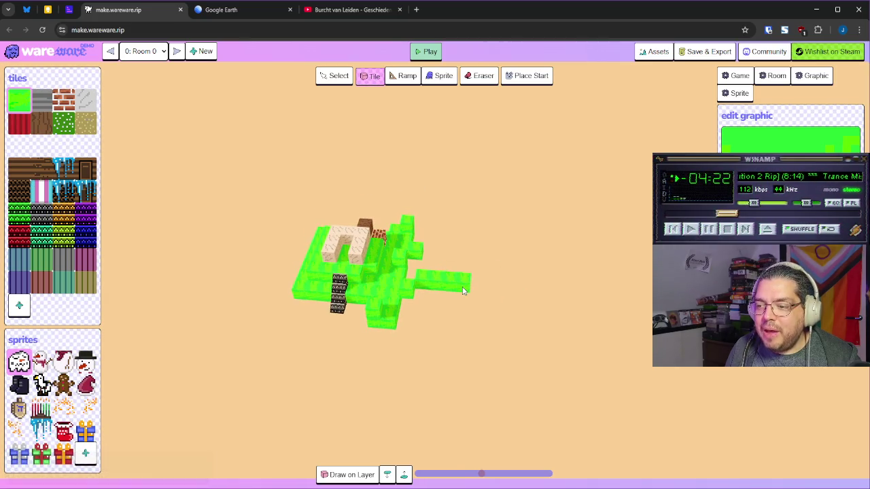
{"action": "key", "text": "ctrl+z"}
{"action": "key", "text": "ctrl+z"}
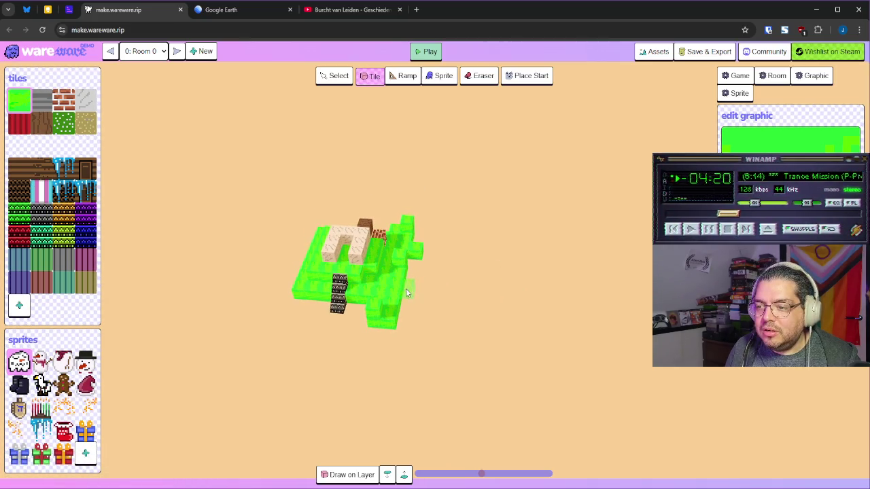
{"action": "left_click_drag", "start_coordinate": [487, 258], "coordinate": [452, 265]}
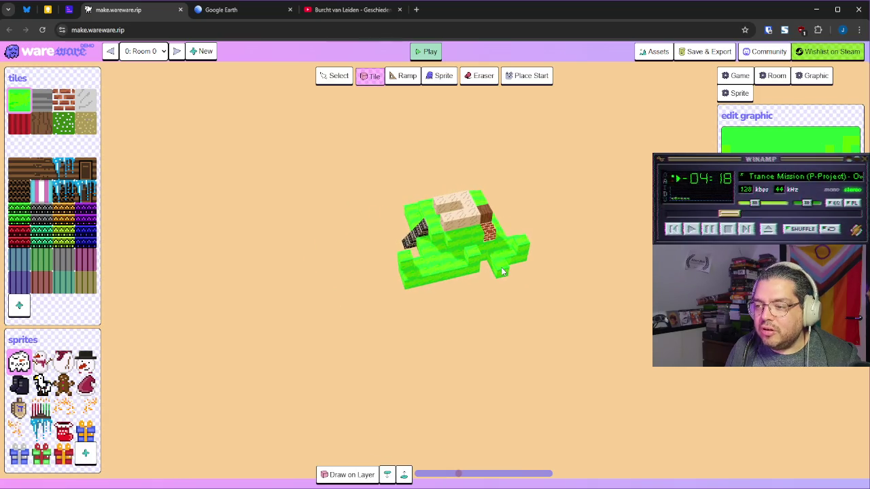
{"action": "left_click_drag", "start_coordinate": [521, 259], "coordinate": [478, 229]}
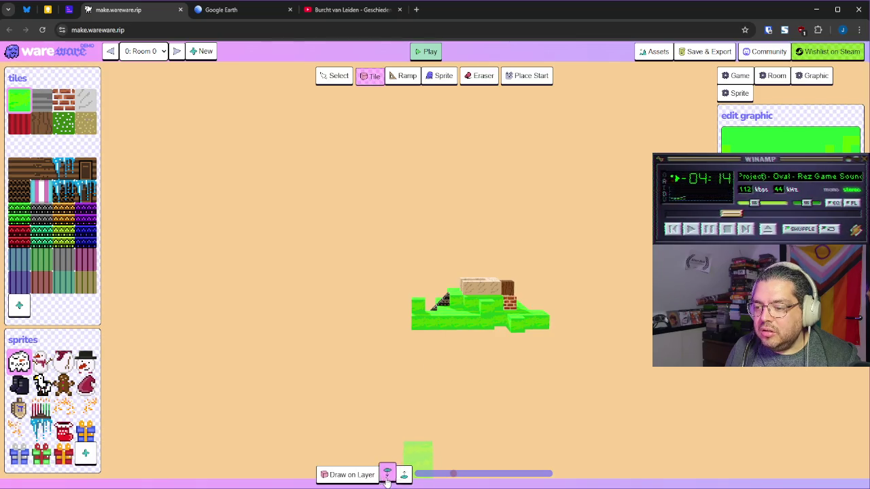
{"action": "left_click_drag", "start_coordinate": [462, 358], "coordinate": [485, 367]}
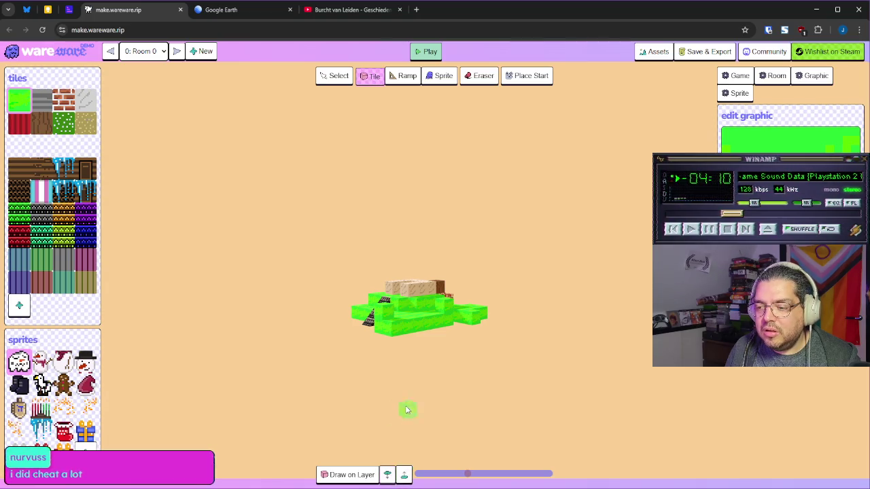
{"action": "mouse_move", "coordinate": [415, 370]}
{"action": "left_mouse_down"}
{"action": "mouse_move", "coordinate": [448, 371]}
{"action": "mouse_move", "coordinate": [403, 356]}
{"action": "mouse_move", "coordinate": [330, 360]}
{"action": "mouse_move", "coordinate": [416, 419]}
{"action": "left_mouse_up"}
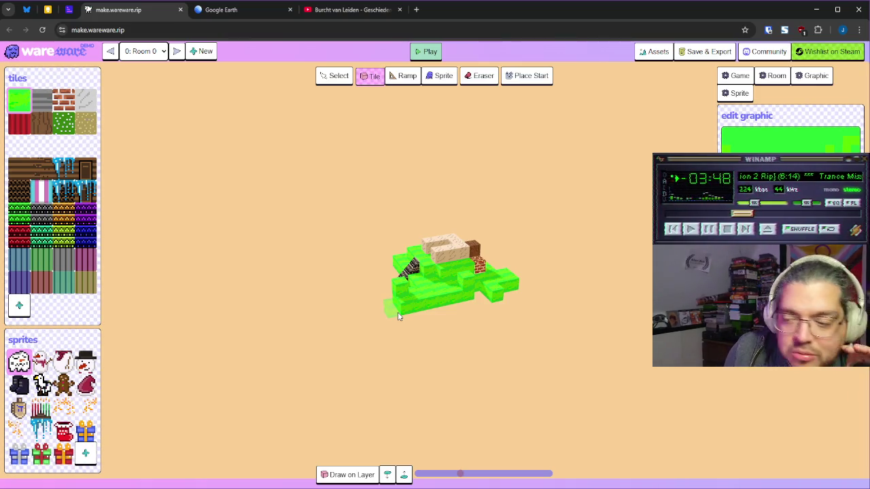
Step: Add a green tile at the lower-left corner, then stack a taller green column on the left using Draw on Surface
{"action": "left_click", "coordinate": [394, 305]}
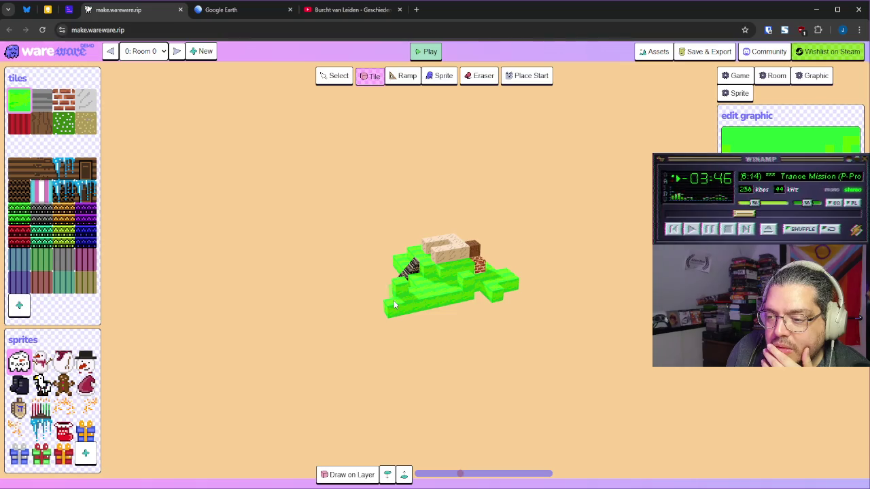
{"action": "left_click", "coordinate": [348, 474]}
{"action": "mouse_move", "coordinate": [408, 428]}
{"action": "left_mouse_down"}
{"action": "mouse_move", "coordinate": [428, 395]}
{"action": "mouse_move", "coordinate": [386, 275]}
{"action": "left_mouse_up"}
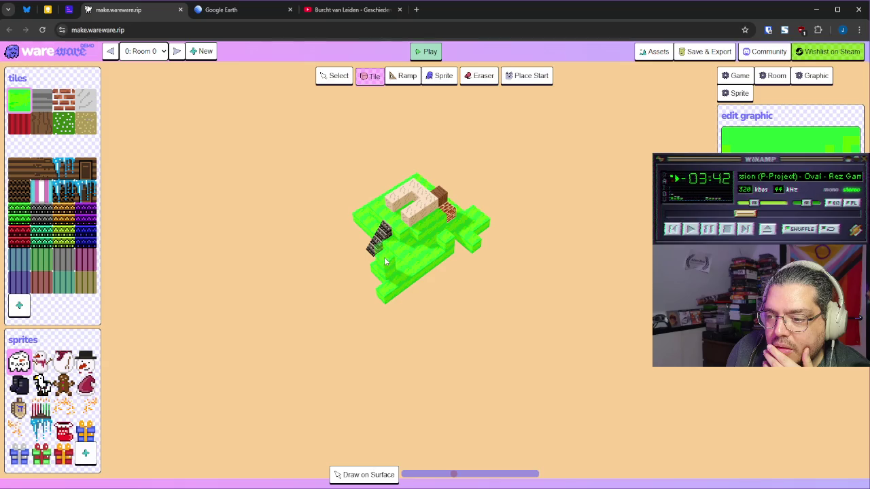
{"action": "left_click", "coordinate": [385, 250]}
{"action": "left_click", "coordinate": [380, 231]}
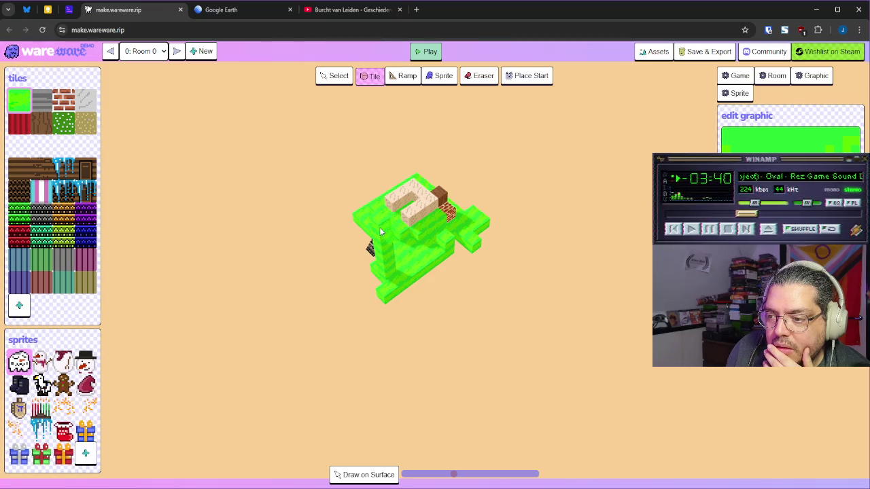
{"action": "left_click", "coordinate": [381, 216]}
{"action": "left_click", "coordinate": [376, 200]}
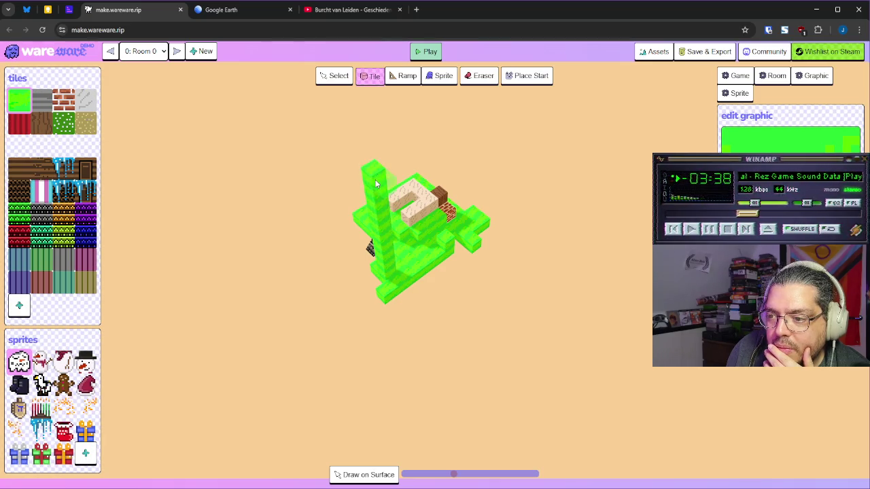
Step: Fill the bottom and left edges green, remove the orange brick block, and trim protruding tiles
{"action": "mouse_move", "coordinate": [421, 262]}
{"action": "left_mouse_down"}
{"action": "mouse_move", "coordinate": [424, 311]}
{"action": "mouse_move", "coordinate": [375, 235]}
{"action": "left_mouse_up"}
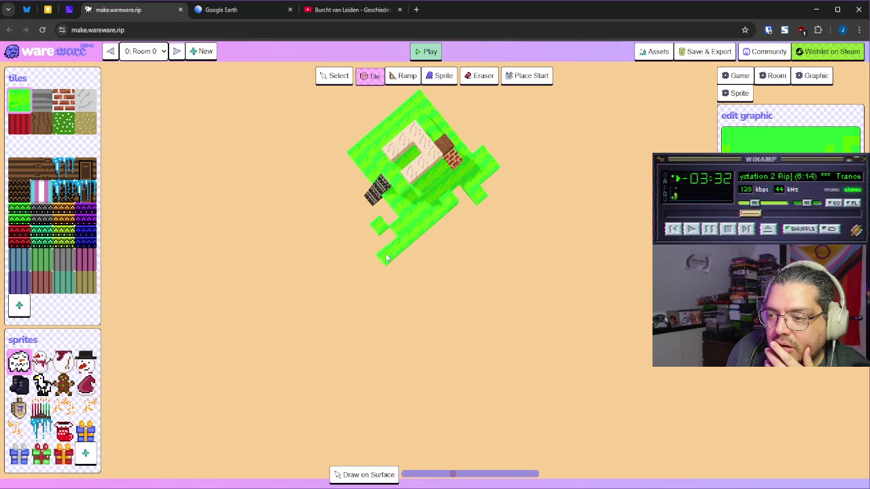
{"action": "left_click_drag", "start_coordinate": [386, 261], "coordinate": [388, 271]}
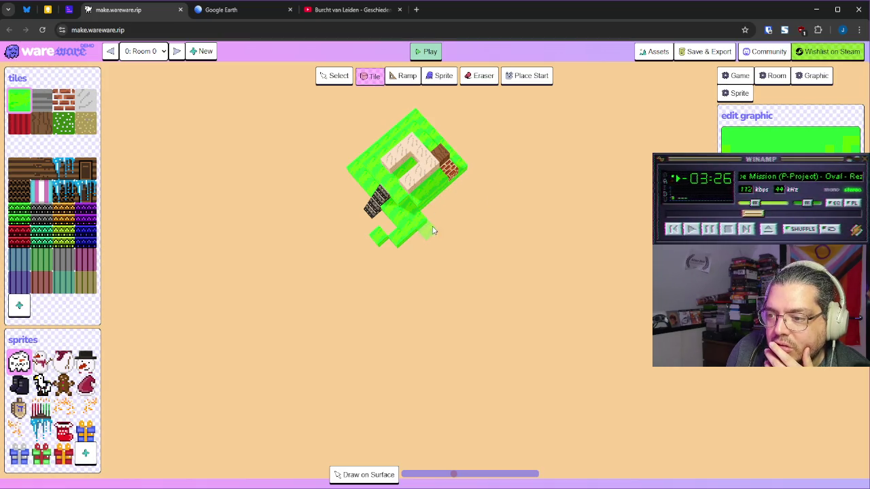
{"action": "left_click", "coordinate": [382, 198]}
{"action": "left_click", "coordinate": [385, 193]}
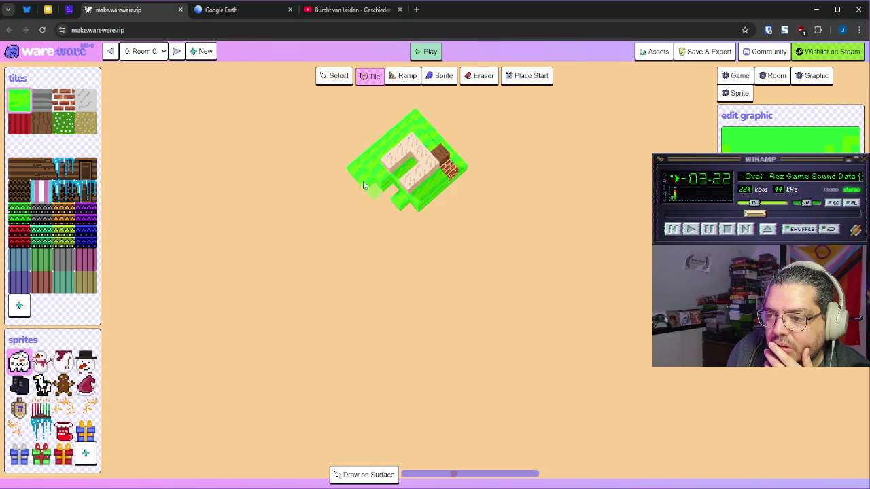
{"action": "left_click", "coordinate": [420, 186]}
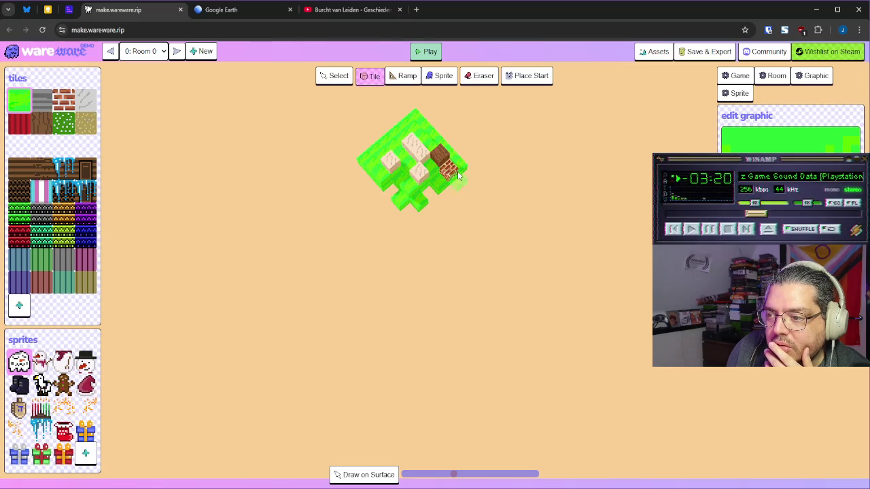
{"action": "left_click", "coordinate": [409, 199]}
{"action": "left_click", "coordinate": [417, 206]}
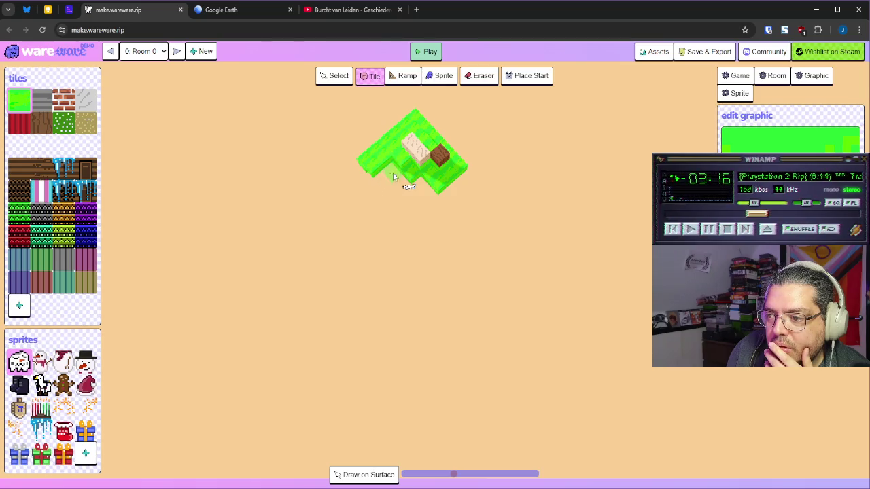
{"action": "left_click", "coordinate": [367, 166]}
{"action": "left_click", "coordinate": [411, 150]}
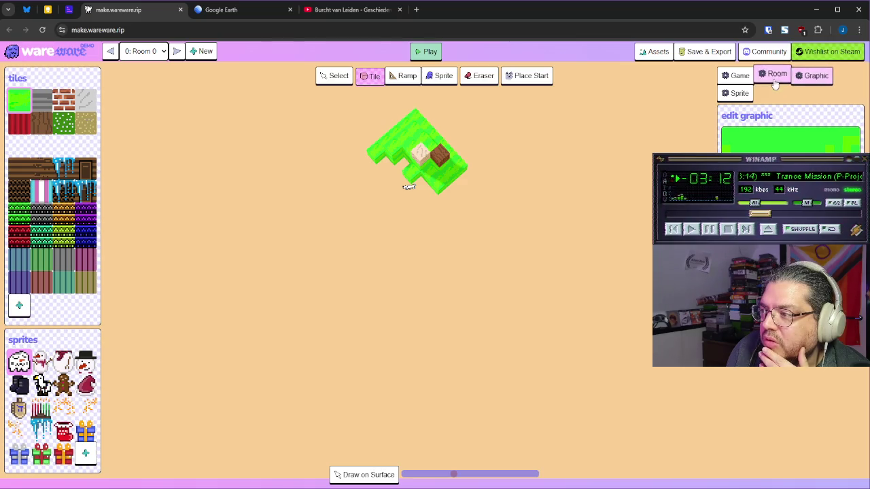
{"action": "left_click", "coordinate": [741, 99]}
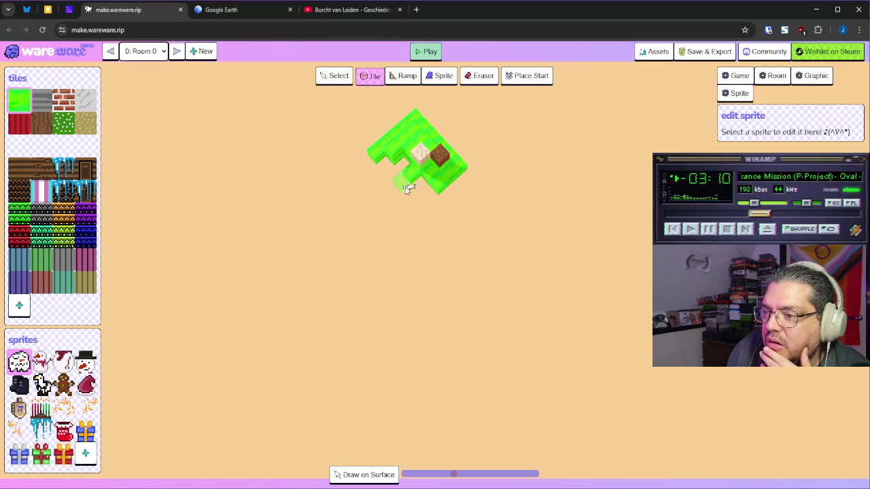
Step: Place the start position on top of the green blocks
{"action": "left_click", "coordinate": [337, 76]}
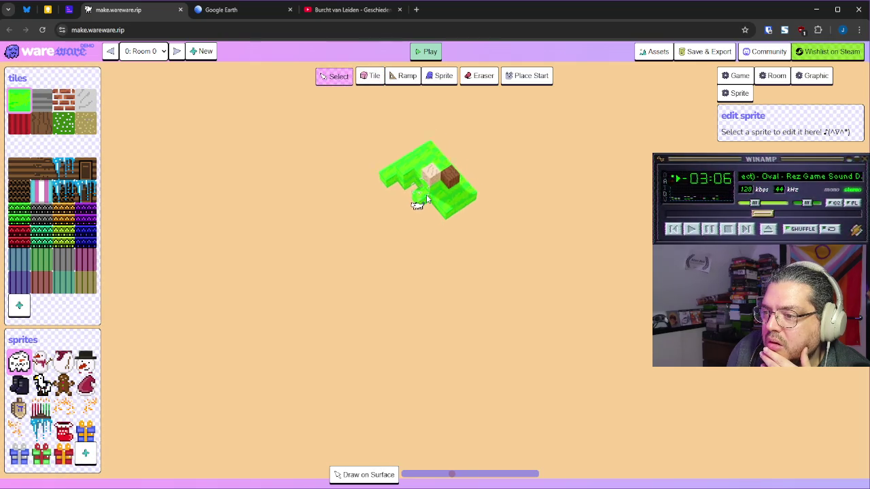
{"action": "scroll", "coordinate": [425, 195], "scroll_direction": "up", "scroll_amount": 3}
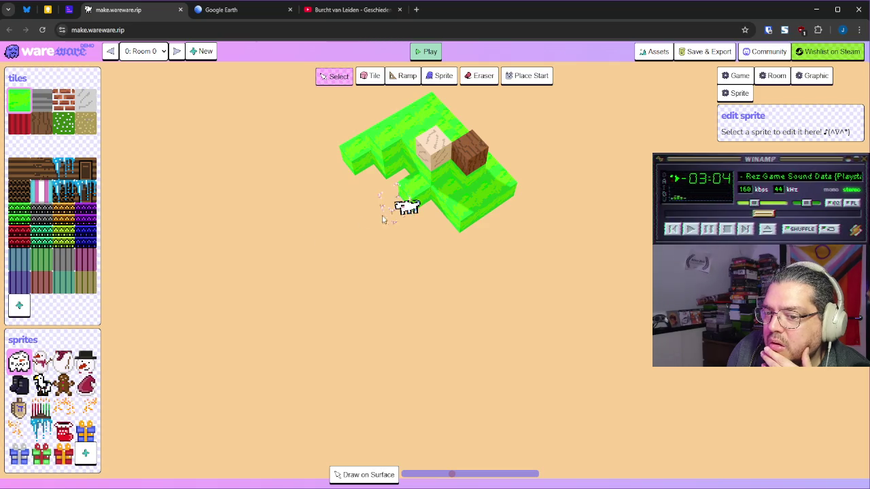
{"action": "left_click", "coordinate": [533, 79]}
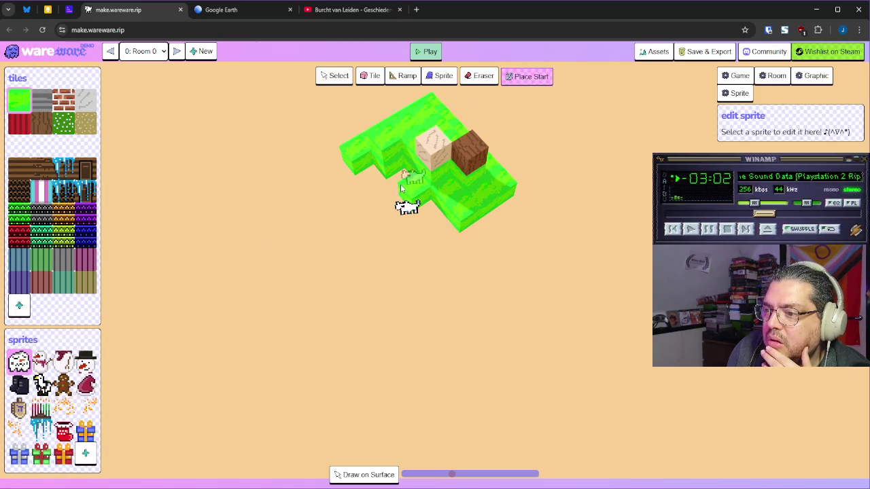
{"action": "left_click", "coordinate": [421, 203]}
Step: Paint three more green tiles around the start tile to form a 2x2 block
{"action": "mouse_move", "coordinate": [472, 256]}
{"action": "left_mouse_down"}
{"action": "mouse_move", "coordinate": [379, 213]}
{"action": "mouse_move", "coordinate": [385, 129]}
{"action": "left_mouse_up"}
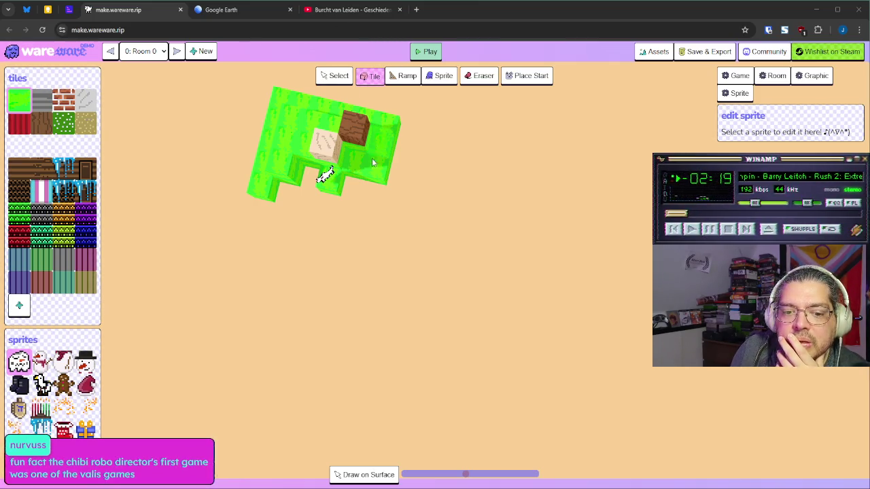
{"action": "left_click_drag", "start_coordinate": [399, 213], "coordinate": [288, 207]}
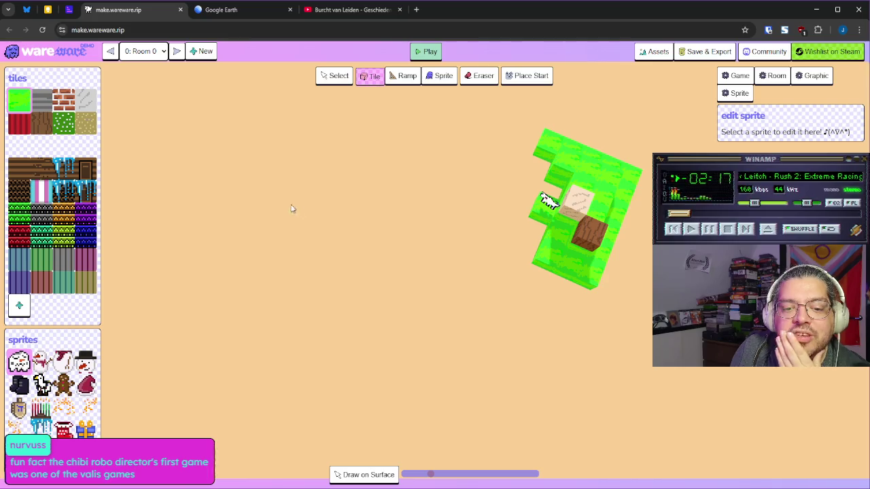
{"action": "mouse_move", "coordinate": [403, 256]}
{"action": "left_mouse_down"}
{"action": "mouse_move", "coordinate": [537, 276]}
{"action": "mouse_move", "coordinate": [604, 302]}
{"action": "mouse_move", "coordinate": [548, 234]}
{"action": "mouse_move", "coordinate": [547, 265]}
{"action": "mouse_move", "coordinate": [575, 244]}
{"action": "mouse_move", "coordinate": [565, 235]}
{"action": "mouse_move", "coordinate": [588, 225]}
{"action": "mouse_move", "coordinate": [533, 210]}
{"action": "mouse_move", "coordinate": [555, 258]}
{"action": "mouse_move", "coordinate": [597, 276]}
{"action": "left_mouse_up"}
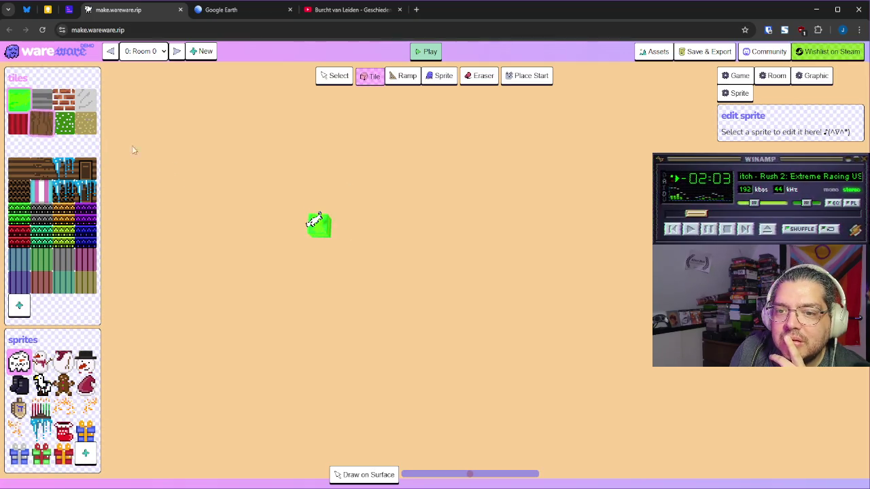
{"action": "mouse_move", "coordinate": [339, 224]}
{"action": "left_mouse_down"}
{"action": "mouse_move", "coordinate": [336, 244]}
{"action": "mouse_move", "coordinate": [314, 246]}
{"action": "left_mouse_up"}
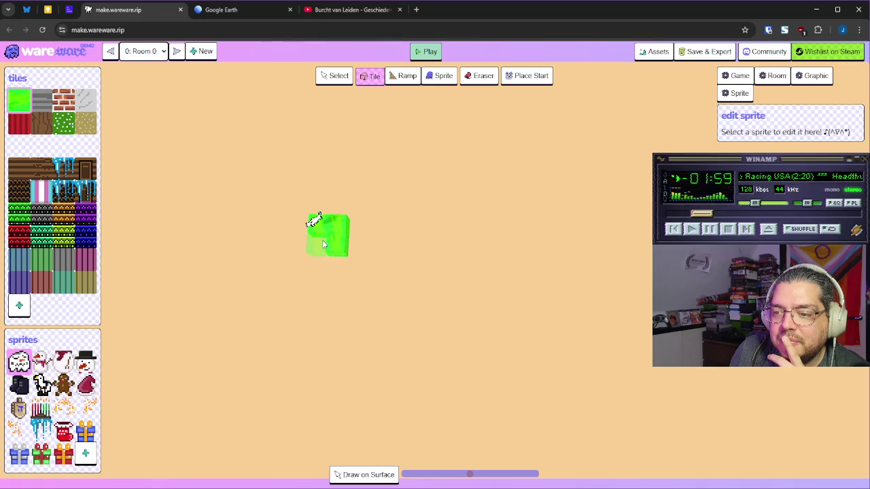
Step: In a new browser tab, open the bookmarked pixel circle generator by searching 'minecraft circle'
{"action": "left_click", "coordinate": [418, 9]}
{"action": "type", "text": "minecraft circle"}
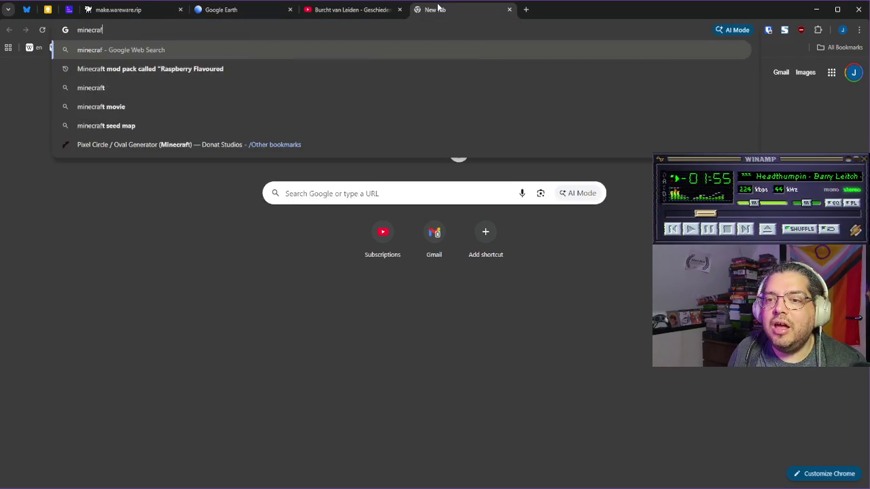
{"action": "key", "text": "Down"}
{"action": "key", "text": "Down"}
{"action": "key", "text": "Down"}
{"action": "key", "text": "Down"}
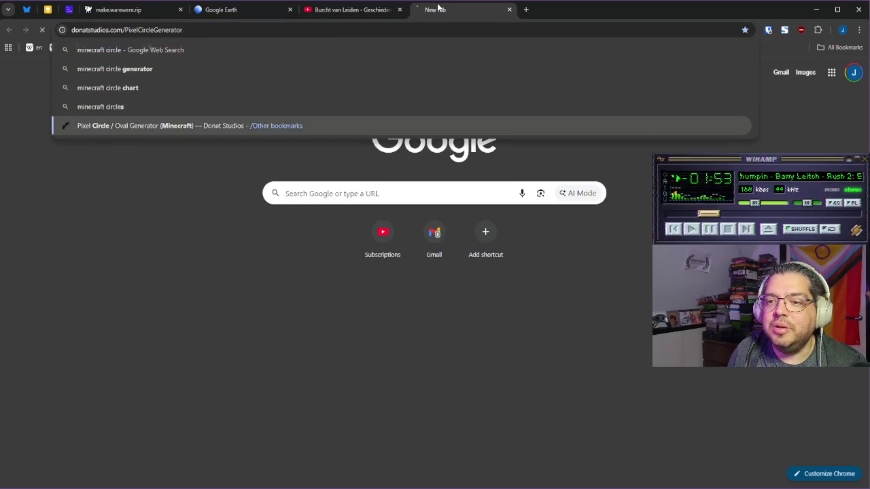
{"action": "key", "text": "Return"}
{"action": "scroll", "coordinate": [349, 270], "scroll_direction": "down", "scroll_amount": 2}
{"action": "scroll", "coordinate": [349, 271], "scroll_direction": "down", "scroll_amount": 2}
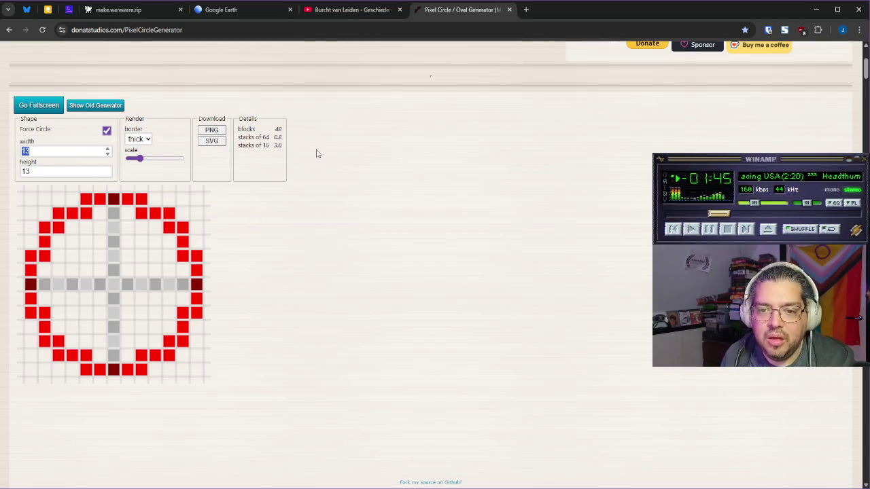
Step: Set the circle width to 20 and the border style to filled
{"action": "type", "text": "16"}
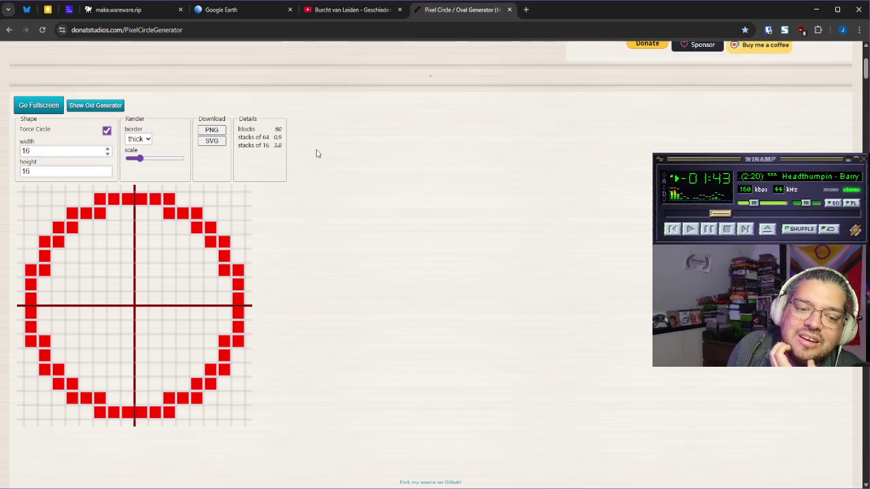
{"action": "key", "text": "BackSpace"}
{"action": "key", "text": "BackSpace"}
{"action": "type", "text": "20"}
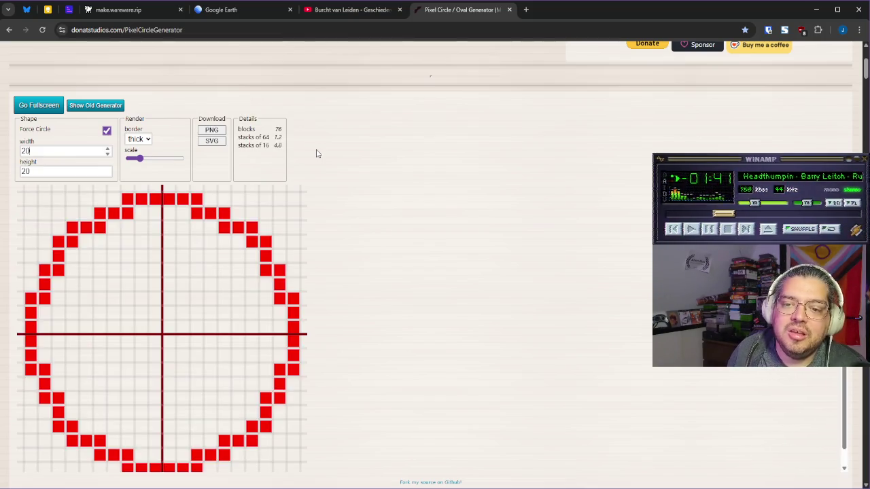
{"action": "left_click", "coordinate": [148, 142]}
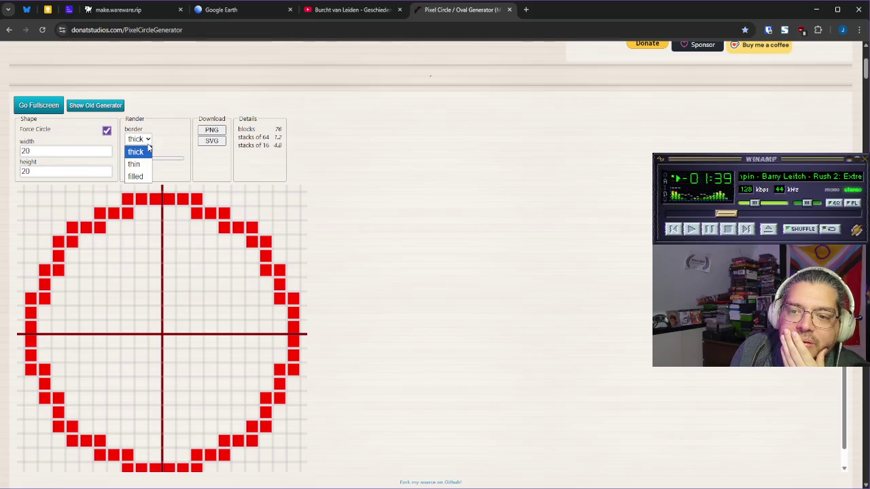
{"action": "left_click", "coordinate": [144, 163]}
{"action": "left_click", "coordinate": [148, 142]}
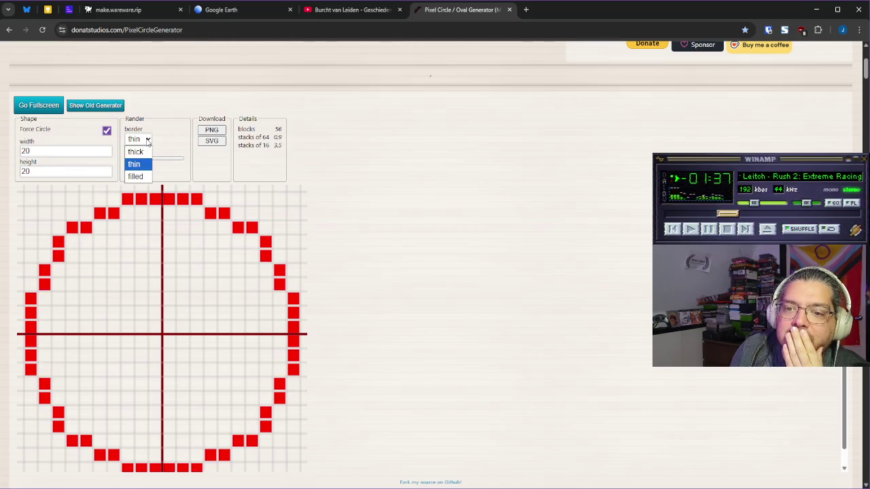
{"action": "left_click", "coordinate": [136, 176]}
{"action": "left_click", "coordinate": [143, 141]}
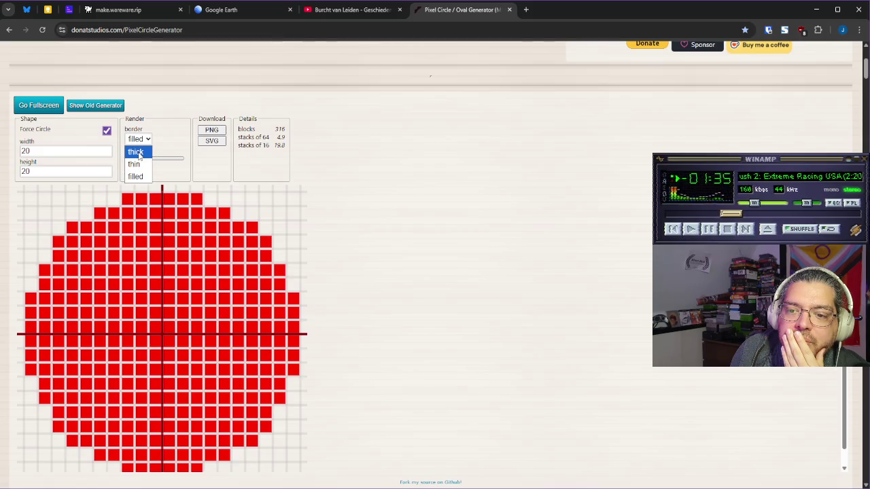
{"action": "left_click", "coordinate": [135, 152]}
{"action": "left_click", "coordinate": [144, 141]}
{"action": "left_click", "coordinate": [138, 178]}
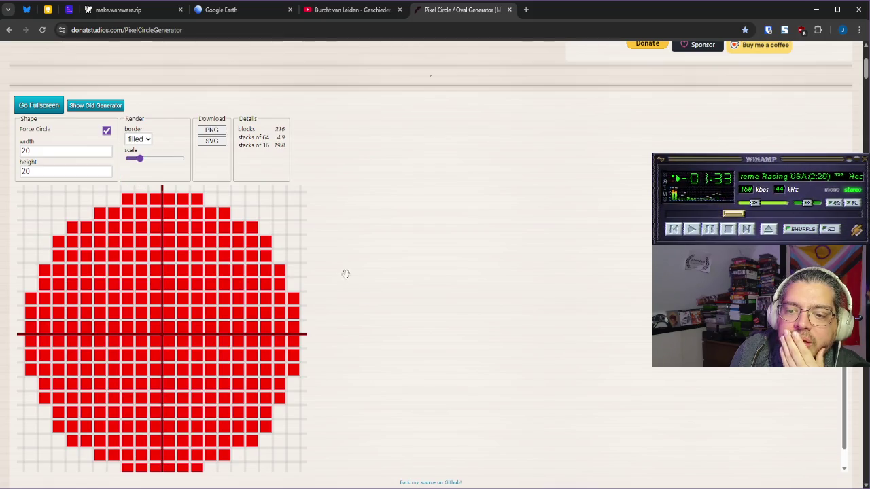
{"action": "left_click", "coordinate": [170, 333]}
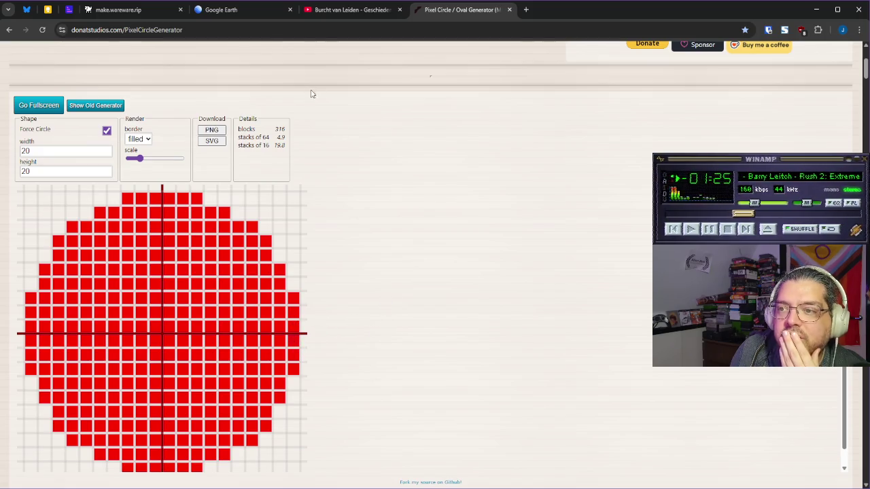
Step: Glance at the Google Earth and Burcht van Leiden video tabs, then return to wareware
{"action": "left_click", "coordinate": [237, 15]}
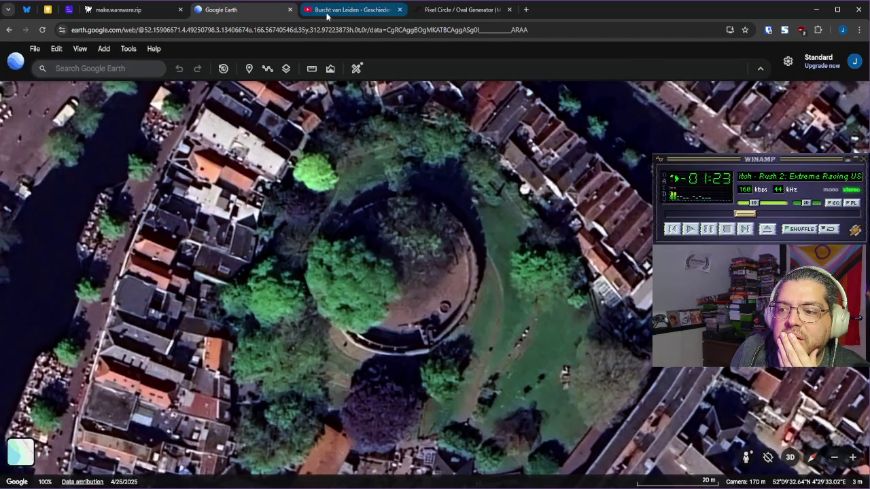
{"action": "left_click", "coordinate": [327, 12]}
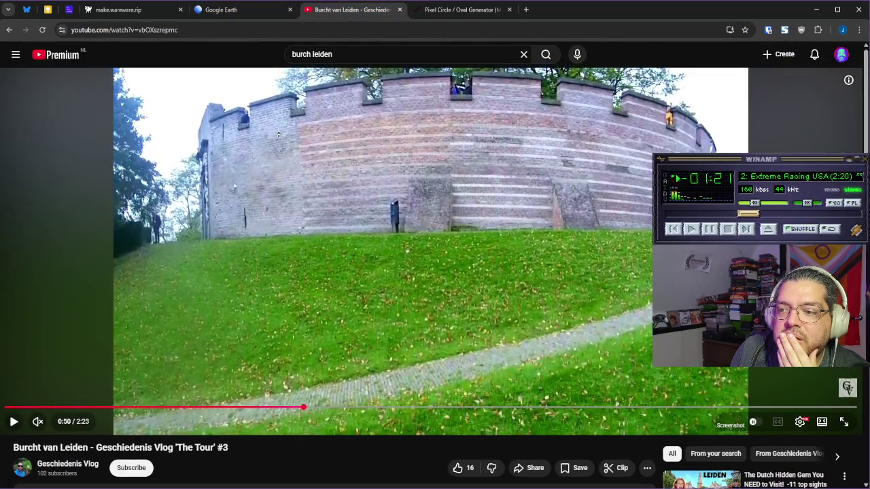
{"action": "left_click", "coordinate": [146, 15]}
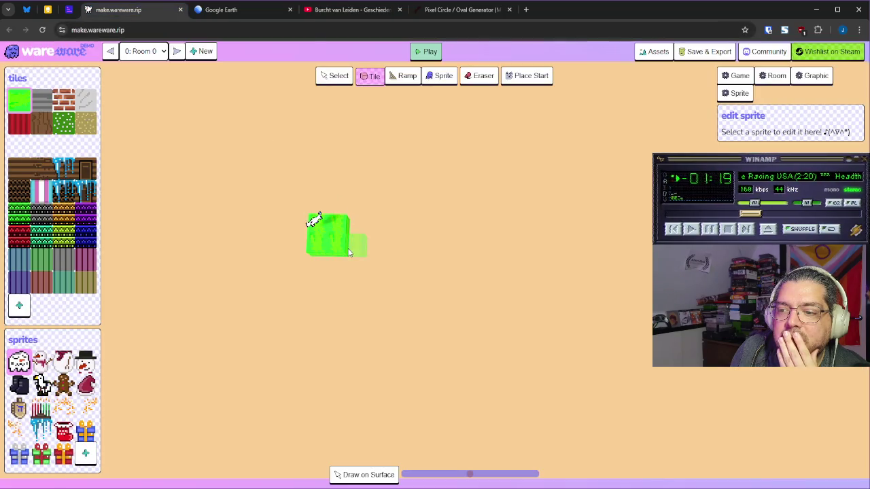
Step: Paint brick rows out both sides of the green block, checking the circle plan, plus a short brick column
{"action": "scroll", "coordinate": [348, 252], "scroll_direction": "down", "scroll_amount": 2}
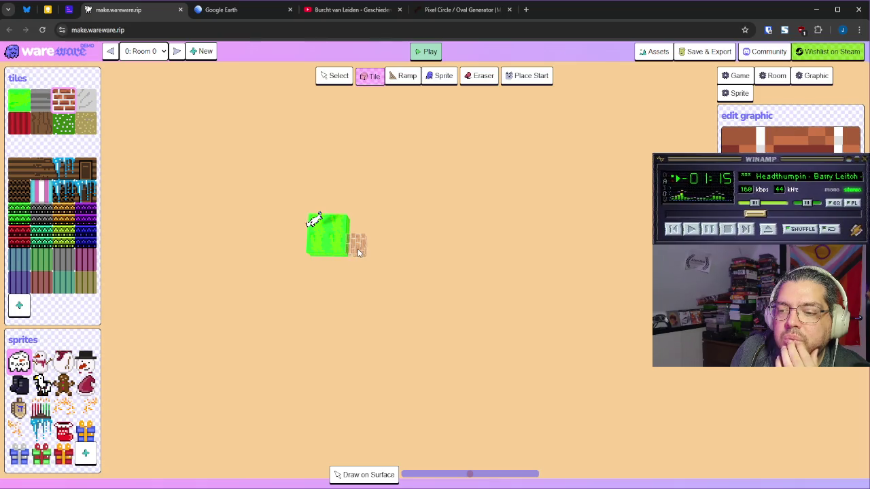
{"action": "left_click_drag", "start_coordinate": [369, 248], "coordinate": [389, 248]}
{"action": "left_click_drag", "start_coordinate": [440, 261], "coordinate": [524, 325]}
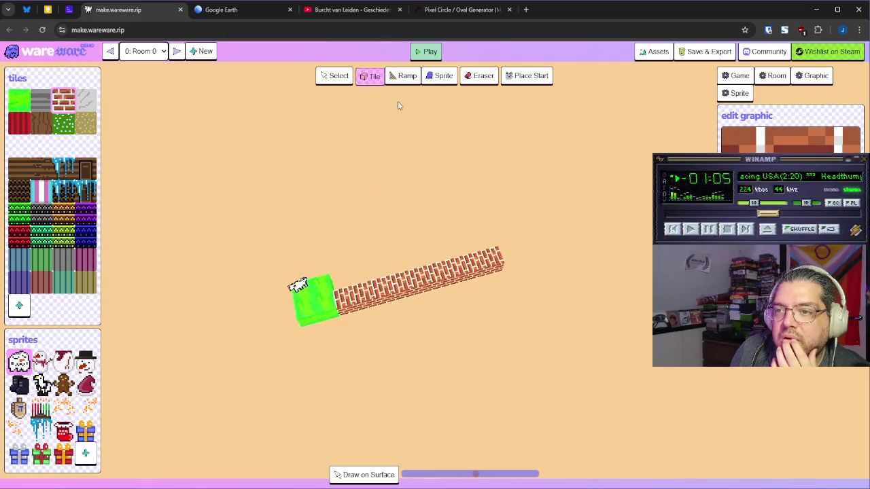
{"action": "left_click", "coordinate": [435, 10]}
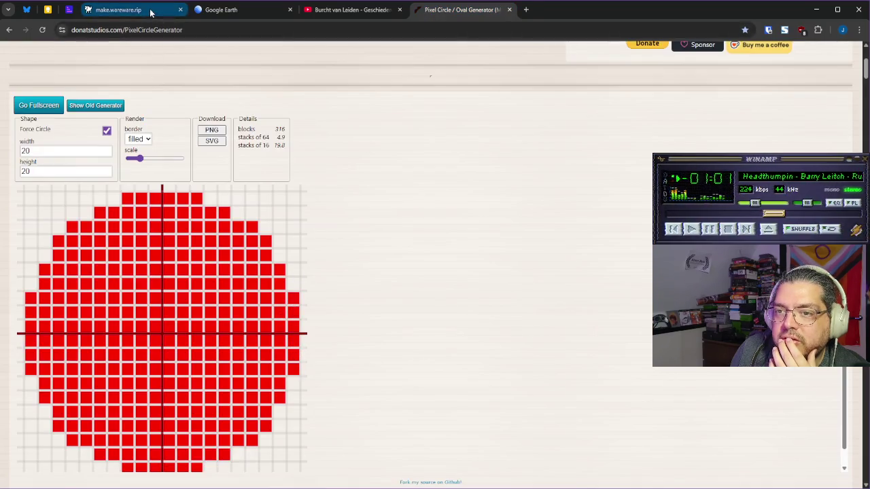
{"action": "left_click", "coordinate": [119, 10]}
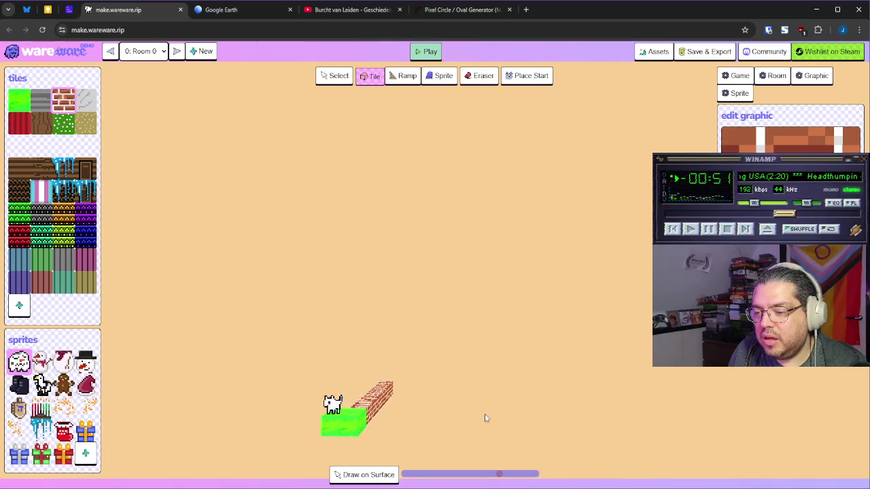
{"action": "left_click_drag", "start_coordinate": [315, 442], "coordinate": [279, 479]}
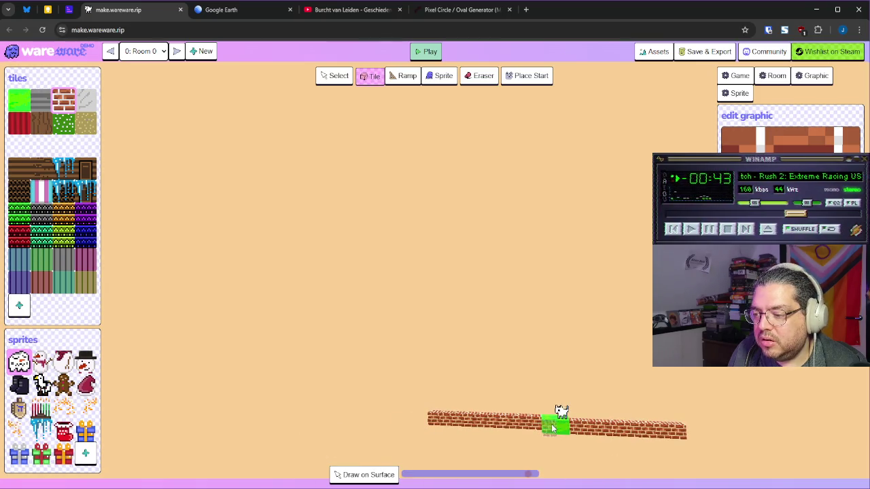
{"action": "left_click_drag", "start_coordinate": [554, 439], "coordinate": [556, 469]}
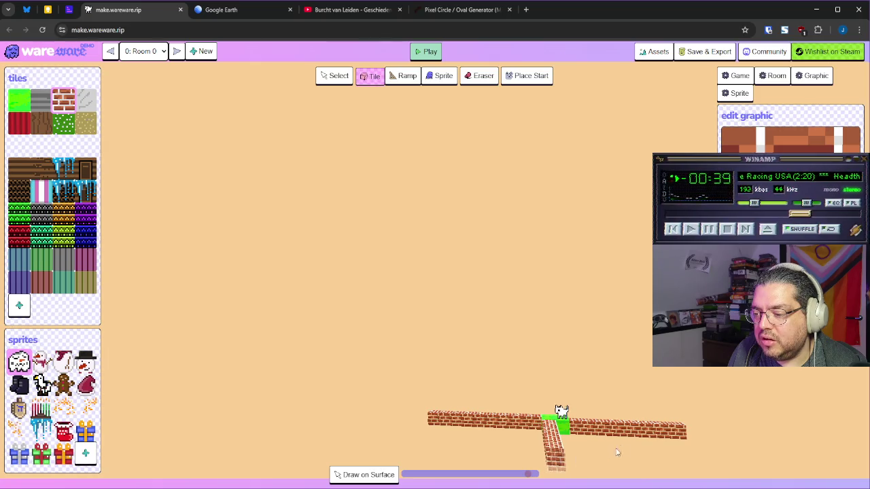
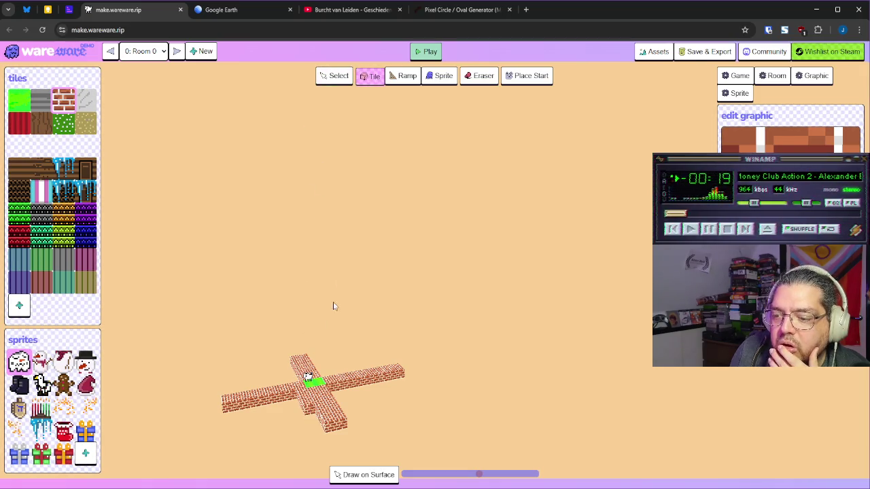
Step: Paint the top row of the brick tile graphic black
{"action": "left_click", "coordinate": [457, 17]}
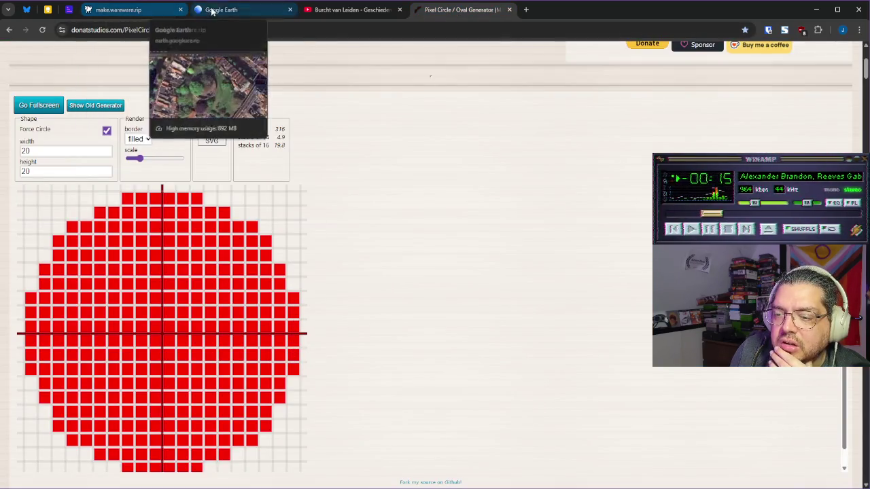
{"action": "left_click", "coordinate": [133, 17]}
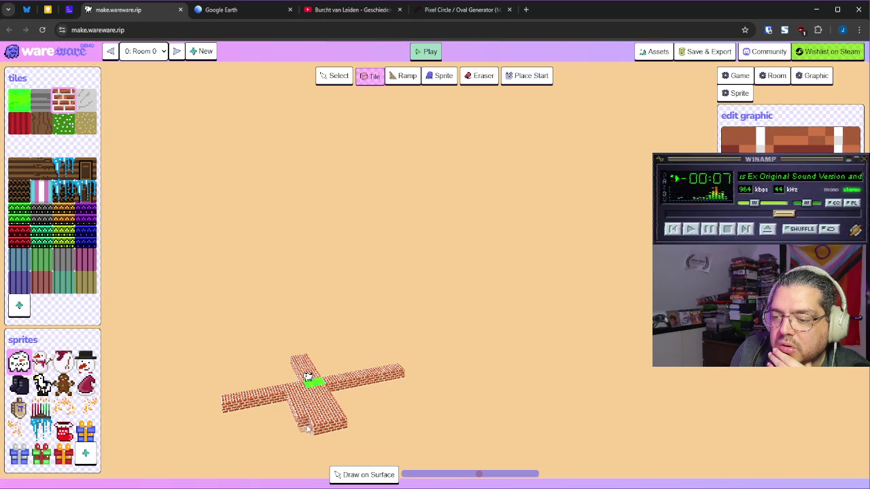
{"action": "key", "text": "Left"}
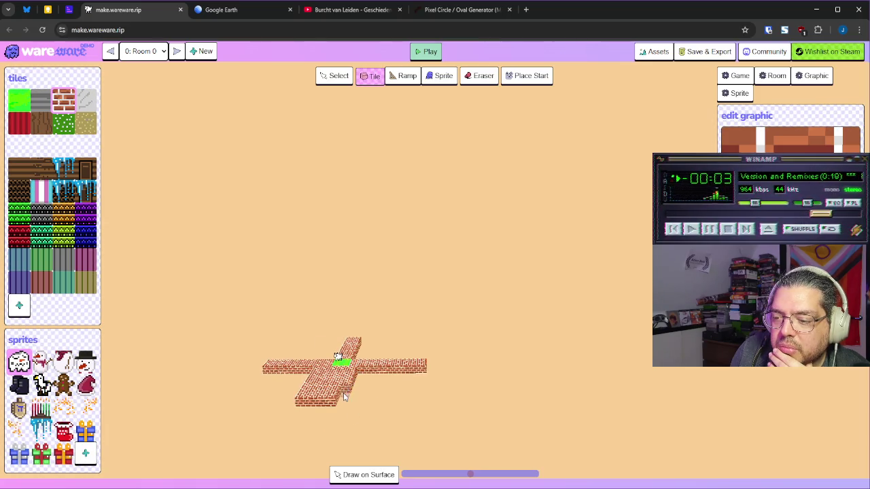
{"action": "key", "text": "Up"}
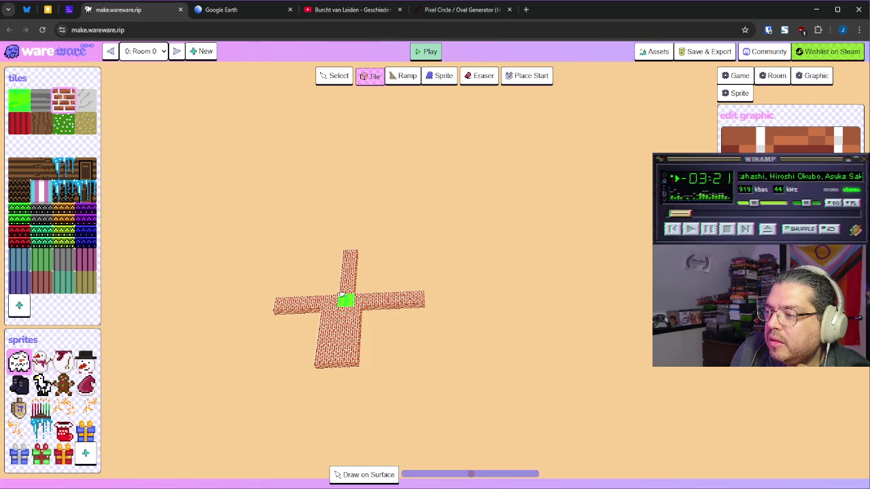
{"action": "left_click", "coordinate": [760, 130]}
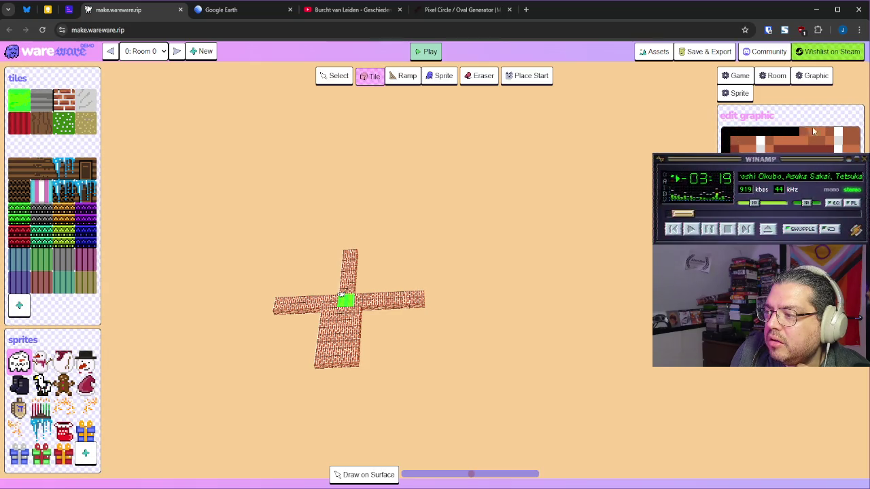
{"action": "left_click_drag", "start_coordinate": [809, 131], "coordinate": [866, 133]}
Step: Add a brick column below the cross's right arm and widen that arm by another row
{"action": "scroll", "coordinate": [429, 342], "scroll_direction": "up", "scroll_amount": 5}
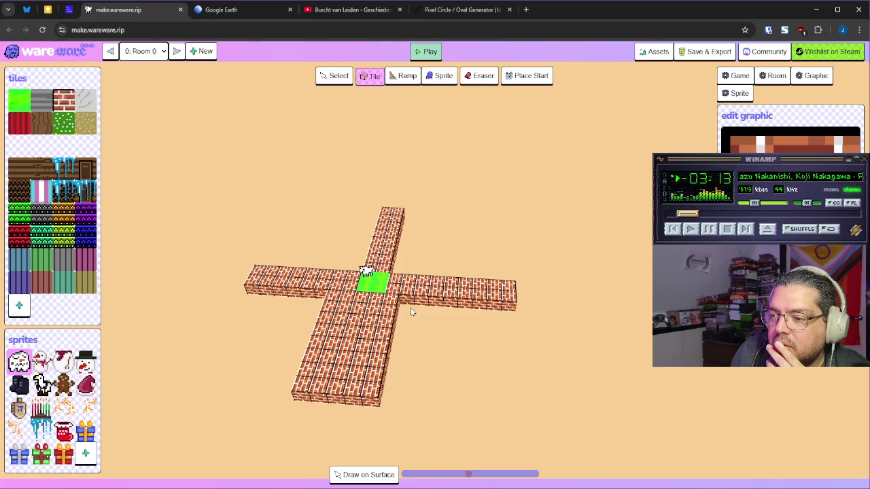
{"action": "left_click_drag", "start_coordinate": [408, 305], "coordinate": [389, 382]}
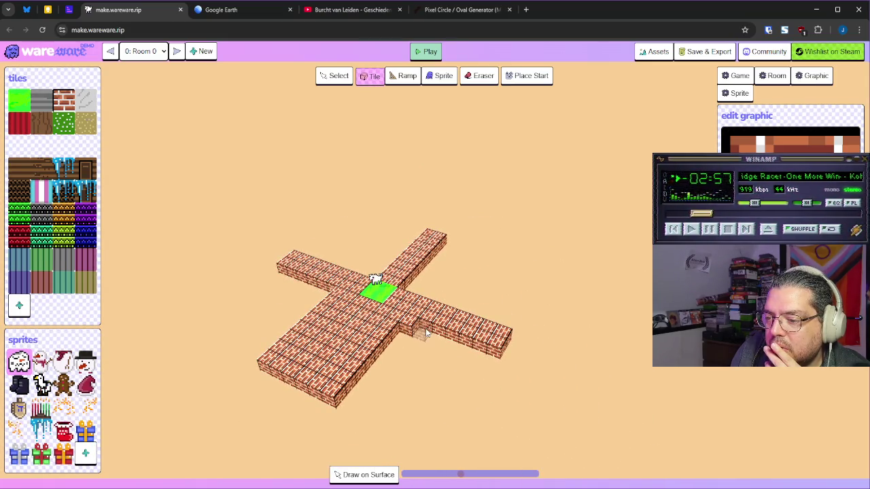
{"action": "mouse_move", "coordinate": [475, 350]}
{"action": "left_mouse_down"}
{"action": "mouse_move", "coordinate": [484, 350]}
{"action": "mouse_move", "coordinate": [401, 343]}
{"action": "mouse_move", "coordinate": [435, 348]}
{"action": "left_mouse_up"}
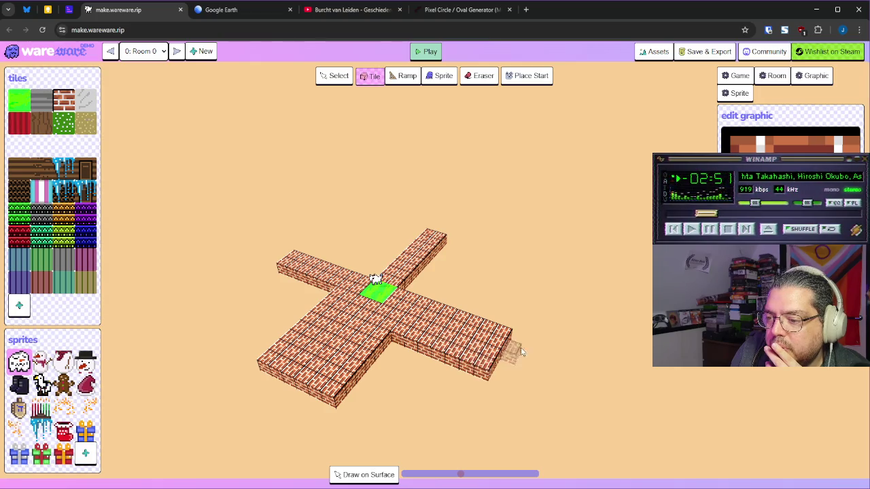
{"action": "scroll", "coordinate": [431, 334], "scroll_direction": "down", "scroll_amount": 3}
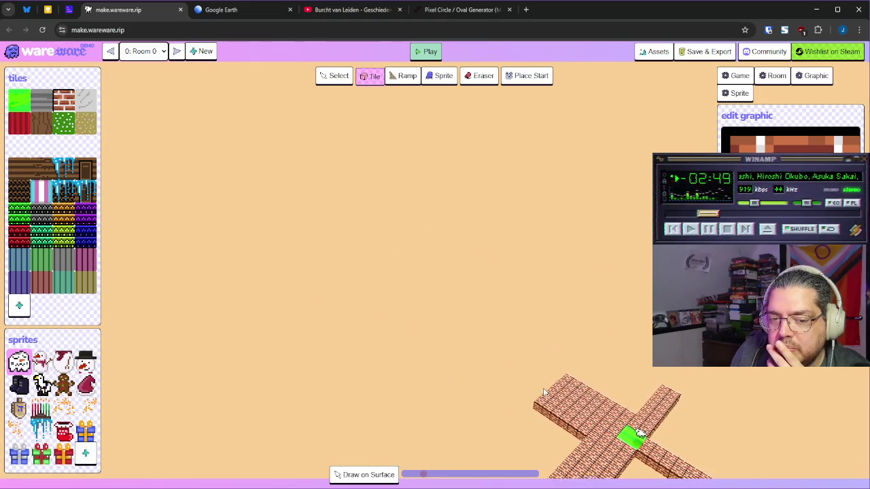
{"action": "scroll", "coordinate": [575, 442], "scroll_direction": "up", "scroll_amount": 3}
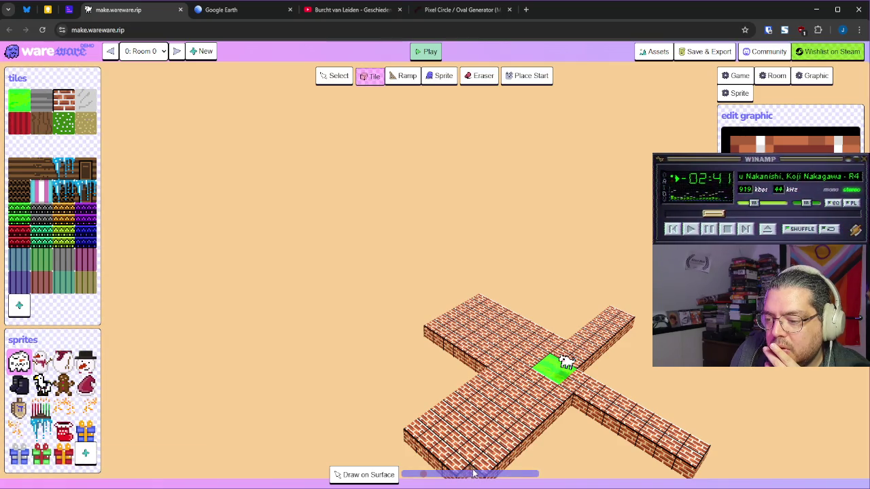
{"action": "scroll", "coordinate": [503, 452], "scroll_direction": "down", "scroll_amount": 5}
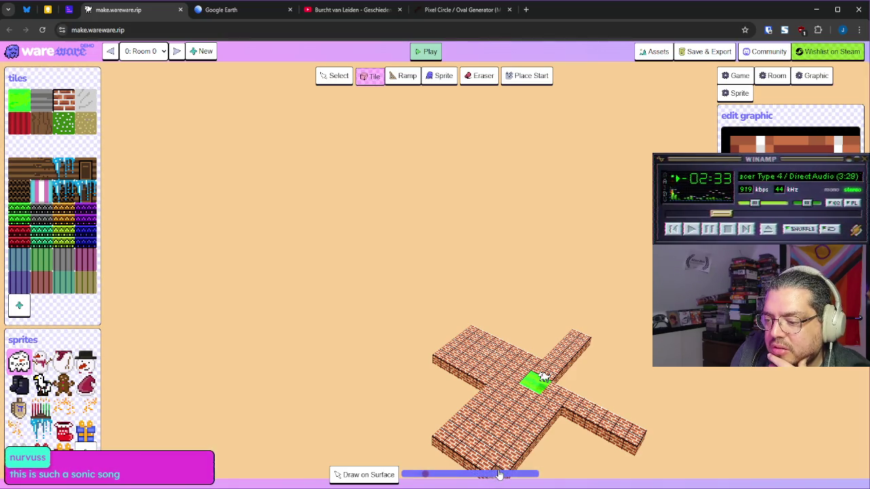
{"action": "mouse_move", "coordinate": [491, 430]}
{"action": "left_mouse_down"}
{"action": "mouse_move", "coordinate": [544, 453]}
{"action": "mouse_move", "coordinate": [680, 458]}
{"action": "mouse_move", "coordinate": [702, 447]}
{"action": "left_mouse_up"}
{"action": "scroll", "coordinate": [605, 314], "scroll_direction": "up", "scroll_amount": 6}
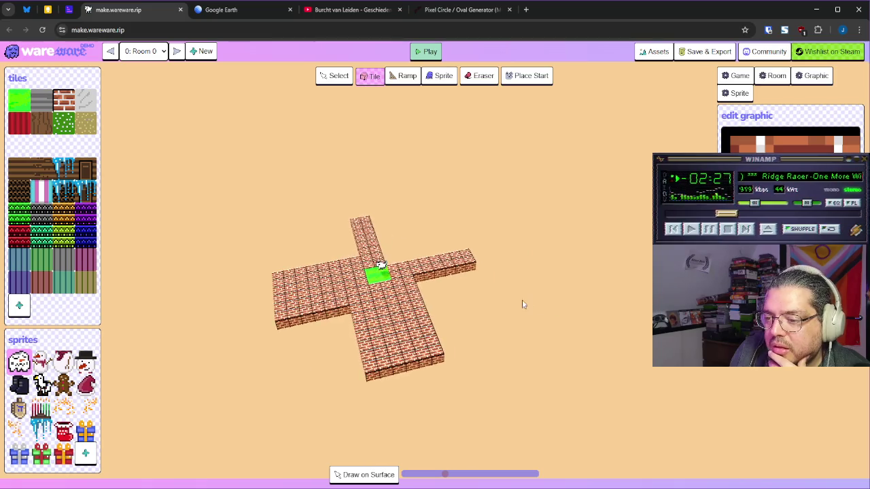
{"action": "mouse_move", "coordinate": [518, 277]}
{"action": "left_mouse_down"}
{"action": "mouse_move", "coordinate": [797, 321]}
{"action": "mouse_move", "coordinate": [826, 344]}
{"action": "mouse_move", "coordinate": [591, 327]}
{"action": "left_mouse_up"}
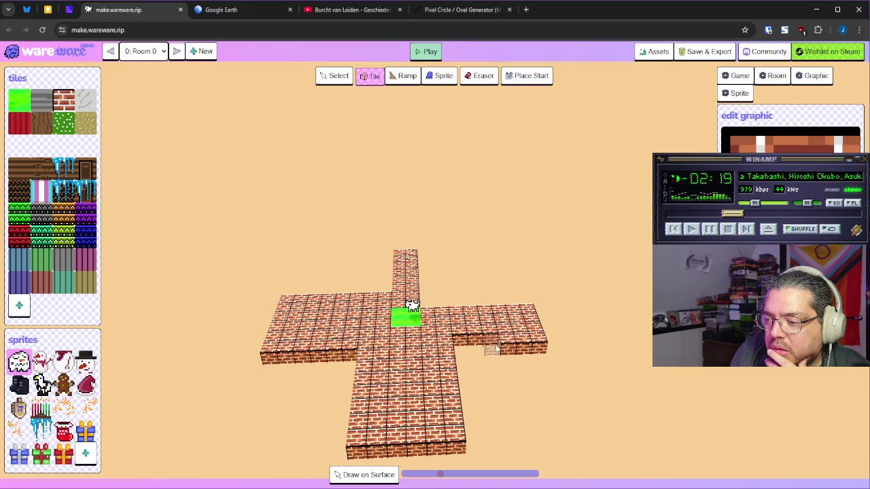
{"action": "mouse_move", "coordinate": [529, 340]}
{"action": "left_mouse_down"}
{"action": "mouse_move", "coordinate": [441, 338]}
{"action": "mouse_move", "coordinate": [520, 356]}
{"action": "mouse_move", "coordinate": [549, 331]}
{"action": "mouse_move", "coordinate": [481, 331]}
{"action": "mouse_move", "coordinate": [436, 183]}
{"action": "left_mouse_up"}
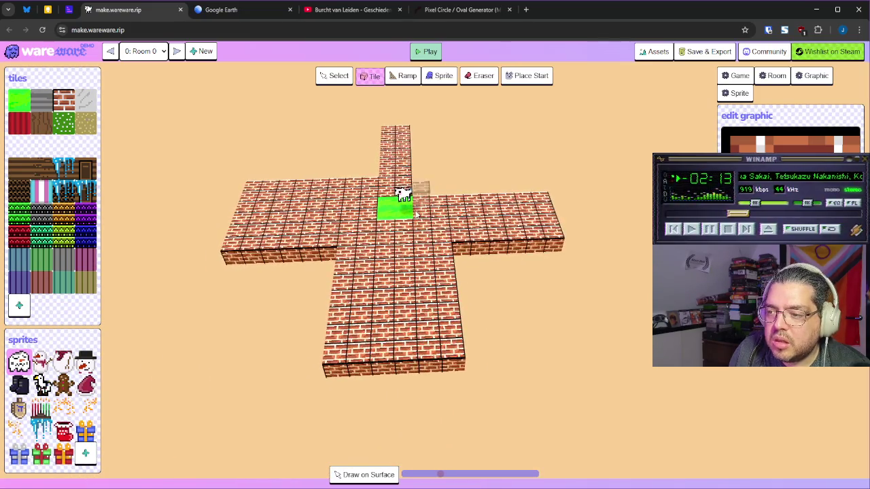
{"action": "mouse_move", "coordinate": [441, 216]}
{"action": "left_mouse_down"}
{"action": "mouse_move", "coordinate": [398, 223]}
{"action": "mouse_move", "coordinate": [497, 235]}
{"action": "left_mouse_up"}
{"action": "scroll", "coordinate": [582, 253], "scroll_direction": "down", "scroll_amount": 5}
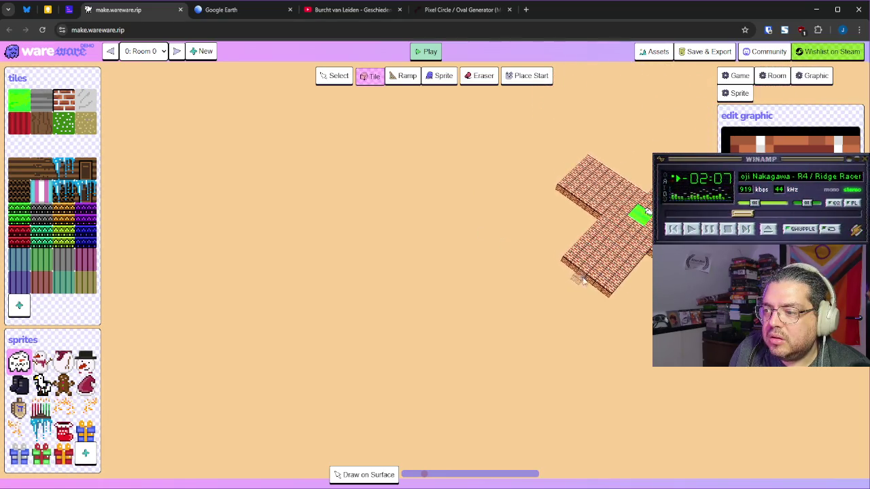
{"action": "scroll", "coordinate": [599, 229], "scroll_direction": "up", "scroll_amount": 3}
{"action": "scroll", "coordinate": [601, 226], "scroll_direction": "up", "scroll_amount": 2}
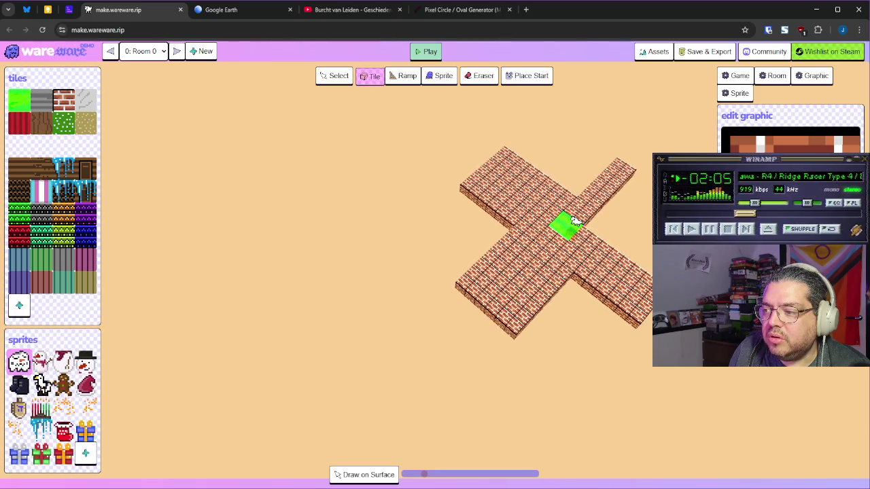
{"action": "scroll", "coordinate": [550, 216], "scroll_direction": "up", "scroll_amount": 3}
{"action": "mouse_move", "coordinate": [687, 338]}
{"action": "left_mouse_down"}
{"action": "mouse_move", "coordinate": [578, 329]}
{"action": "mouse_move", "coordinate": [648, 326]}
{"action": "mouse_move", "coordinate": [623, 327]}
{"action": "left_mouse_up"}
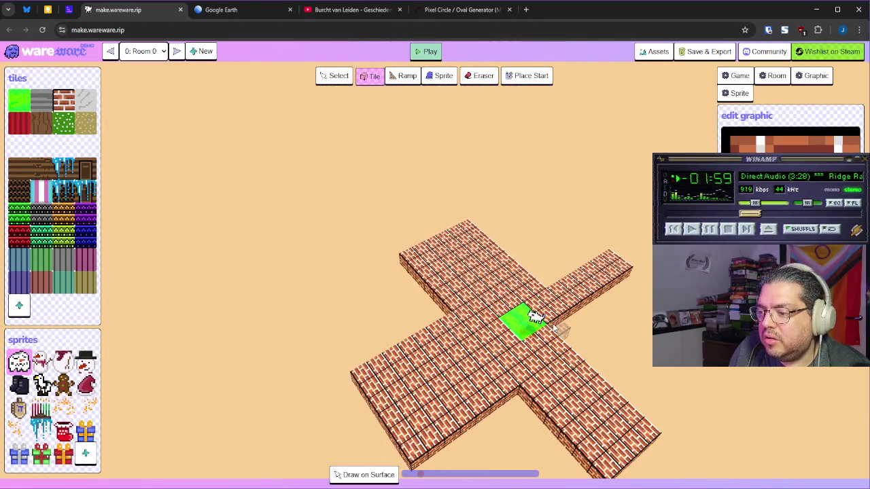
{"action": "scroll", "coordinate": [621, 334], "scroll_direction": "down", "scroll_amount": 3}
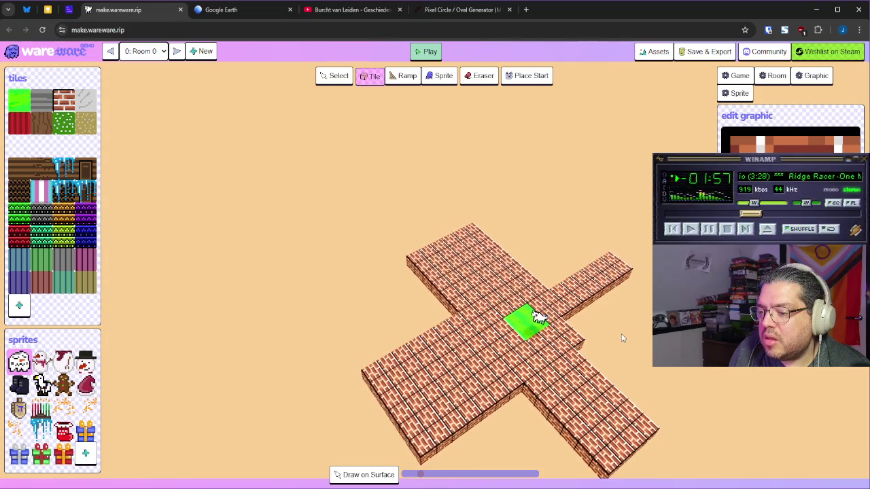
{"action": "mouse_move", "coordinate": [646, 356]}
{"action": "left_mouse_down"}
{"action": "mouse_move", "coordinate": [687, 132]}
{"action": "mouse_move", "coordinate": [665, 145]}
{"action": "mouse_move", "coordinate": [435, 452]}
{"action": "mouse_move", "coordinate": [448, 475]}
{"action": "mouse_move", "coordinate": [398, 467]}
{"action": "mouse_move", "coordinate": [509, 417]}
{"action": "mouse_move", "coordinate": [482, 412]}
{"action": "mouse_move", "coordinate": [495, 467]}
{"action": "mouse_move", "coordinate": [728, 443]}
{"action": "mouse_move", "coordinate": [689, 437]}
{"action": "mouse_move", "coordinate": [672, 446]}
{"action": "mouse_move", "coordinate": [622, 435]}
{"action": "mouse_move", "coordinate": [652, 407]}
{"action": "mouse_move", "coordinate": [700, 397]}
{"action": "mouse_move", "coordinate": [702, 420]}
{"action": "mouse_move", "coordinate": [687, 429]}
{"action": "mouse_move", "coordinate": [710, 422]}
{"action": "mouse_move", "coordinate": [674, 414]}
{"action": "mouse_move", "coordinate": [716, 424]}
{"action": "mouse_move", "coordinate": [735, 411]}
{"action": "mouse_move", "coordinate": [723, 414]}
{"action": "left_mouse_up"}
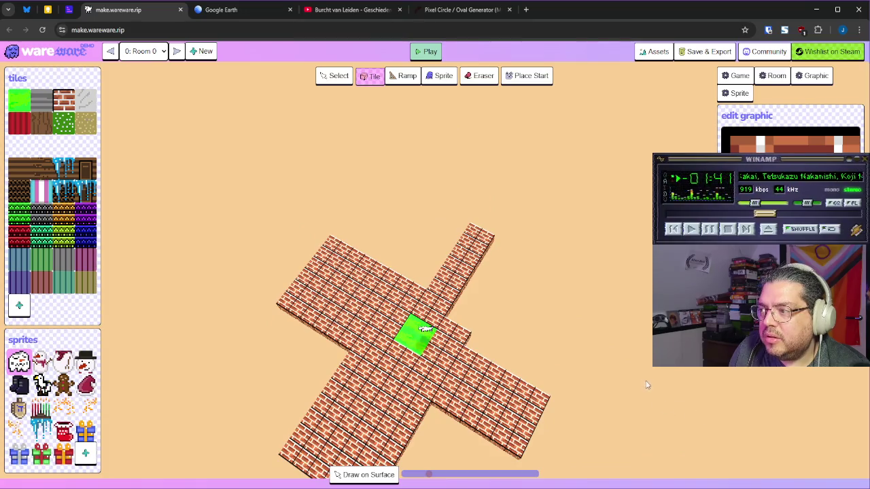
{"action": "mouse_move", "coordinate": [588, 297]}
{"action": "left_mouse_down"}
{"action": "mouse_move", "coordinate": [560, 347]}
{"action": "mouse_move", "coordinate": [579, 340]}
{"action": "mouse_move", "coordinate": [671, 424]}
{"action": "mouse_move", "coordinate": [689, 410]}
{"action": "mouse_move", "coordinate": [604, 417]}
{"action": "mouse_move", "coordinate": [635, 389]}
{"action": "mouse_move", "coordinate": [449, 388]}
{"action": "mouse_move", "coordinate": [451, 398]}
{"action": "mouse_move", "coordinate": [448, 384]}
{"action": "left_mouse_up"}
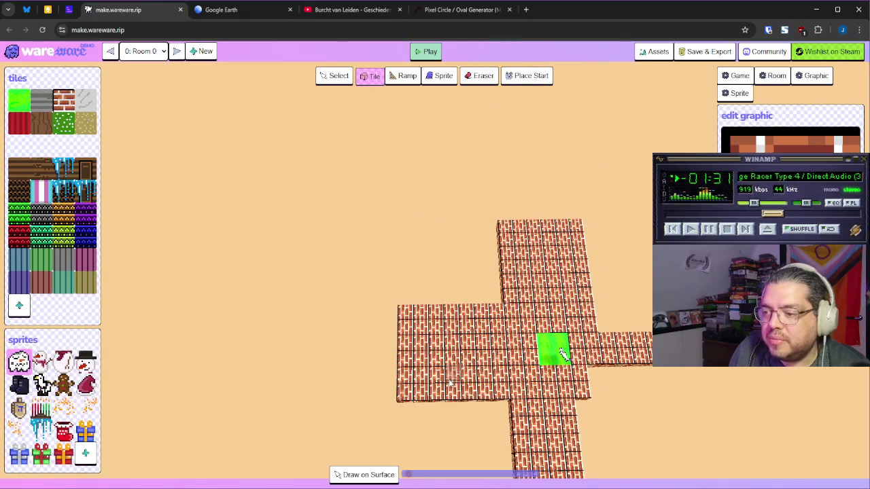
{"action": "mouse_move", "coordinate": [403, 332]}
{"action": "left_mouse_down"}
{"action": "mouse_move", "coordinate": [415, 365]}
{"action": "mouse_move", "coordinate": [468, 269]}
{"action": "mouse_move", "coordinate": [461, 264]}
{"action": "left_mouse_up"}
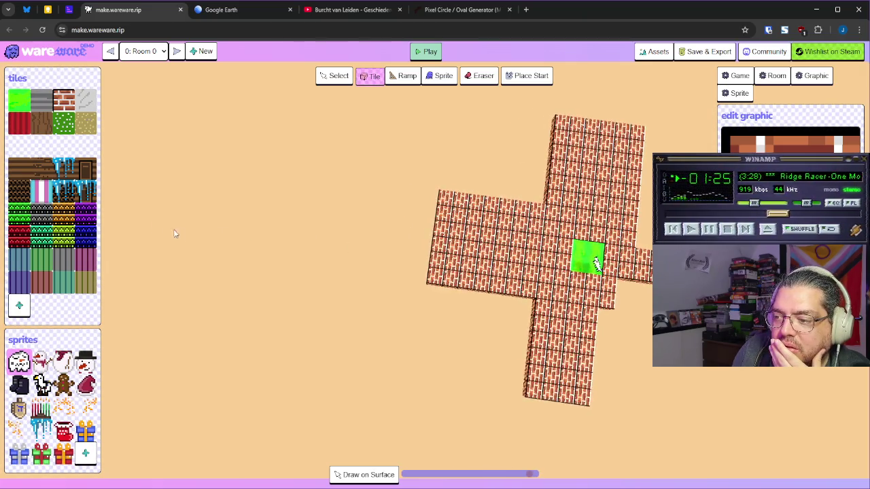
{"action": "mouse_move", "coordinate": [356, 290]}
{"action": "left_mouse_down"}
{"action": "mouse_move", "coordinate": [476, 295]}
{"action": "mouse_move", "coordinate": [505, 315]}
{"action": "mouse_move", "coordinate": [530, 307]}
{"action": "mouse_move", "coordinate": [501, 350]}
{"action": "left_mouse_up"}
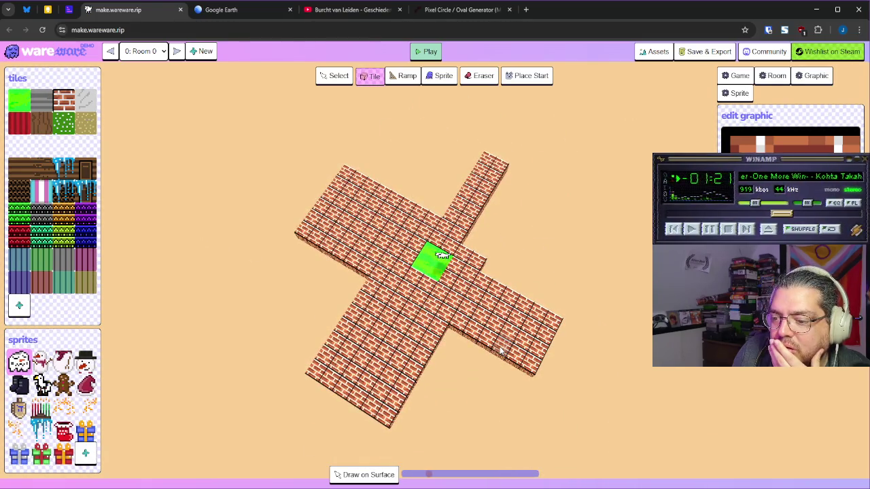
{"action": "left_click", "coordinate": [707, 53]}
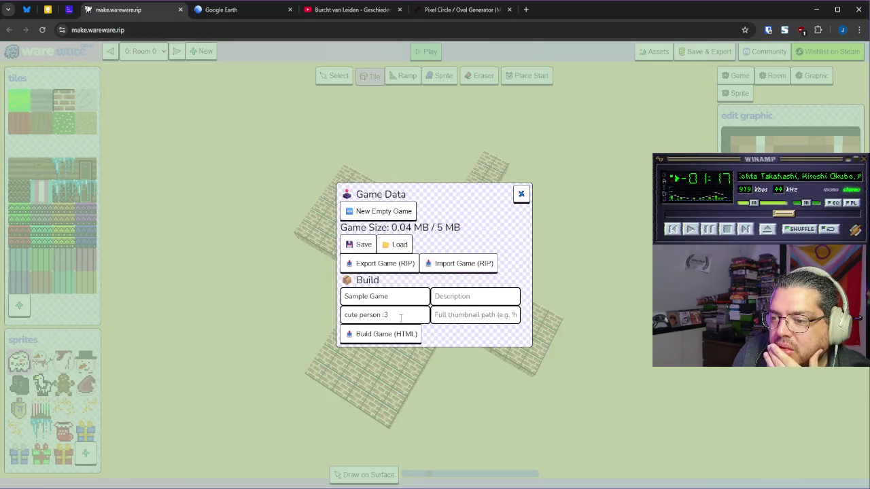
Step: Save the game data, then load and confirm the previously saved project version
{"action": "left_click", "coordinate": [363, 244]}
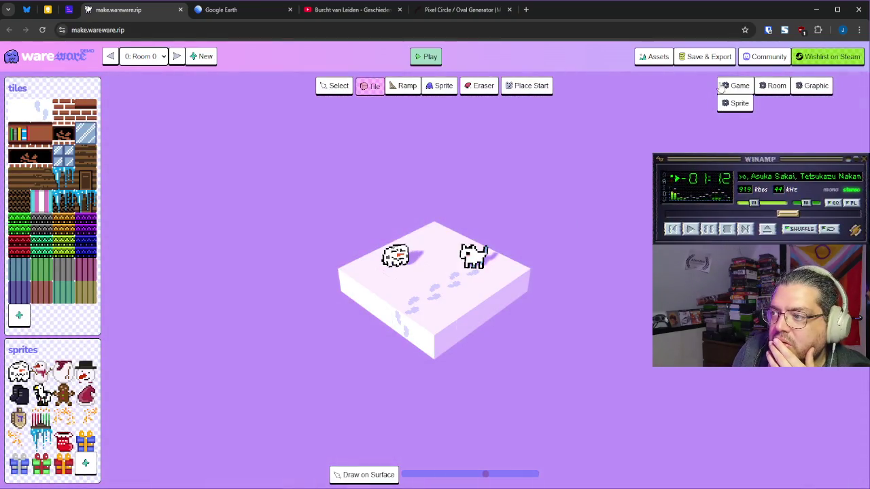
{"action": "left_click", "coordinate": [707, 57]}
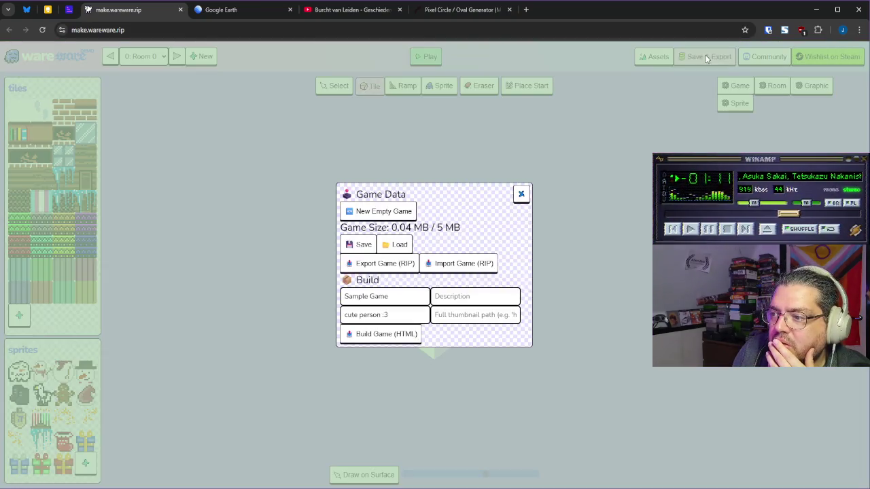
{"action": "left_click", "coordinate": [401, 247]}
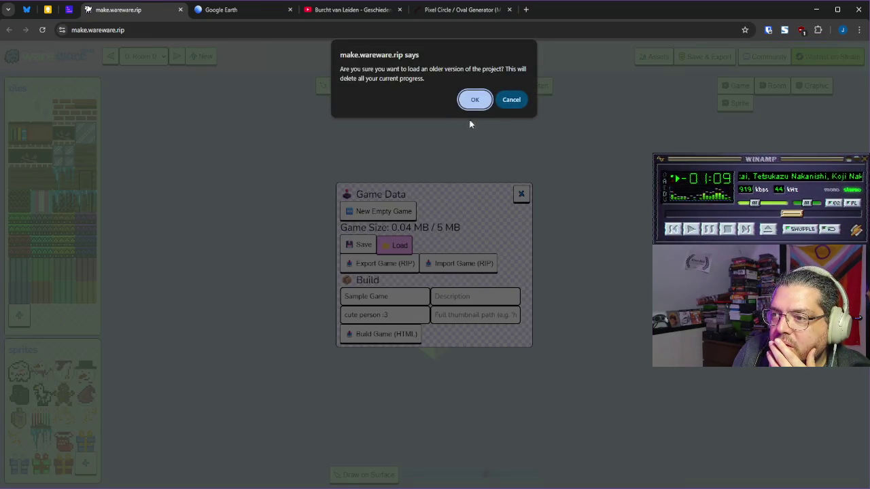
{"action": "left_click", "coordinate": [476, 101]}
{"action": "mouse_move", "coordinate": [484, 269]}
{"action": "left_mouse_down"}
{"action": "mouse_move", "coordinate": [559, 256]}
{"action": "mouse_move", "coordinate": [553, 237]}
{"action": "left_mouse_up"}
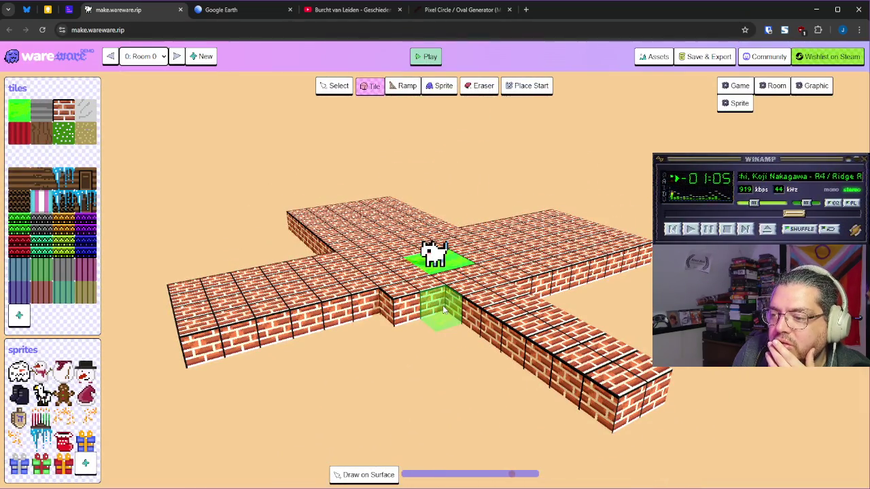
Step: With the brick tile selected, fill the gap along the floor's front edge
{"action": "left_click", "coordinate": [66, 111]}
{"action": "mouse_move", "coordinate": [350, 313]}
{"action": "left_mouse_down"}
{"action": "mouse_move", "coordinate": [394, 388]}
{"action": "mouse_move", "coordinate": [369, 338]}
{"action": "mouse_move", "coordinate": [422, 347]}
{"action": "mouse_move", "coordinate": [435, 329]}
{"action": "mouse_move", "coordinate": [446, 338]}
{"action": "mouse_move", "coordinate": [407, 367]}
{"action": "left_mouse_up"}
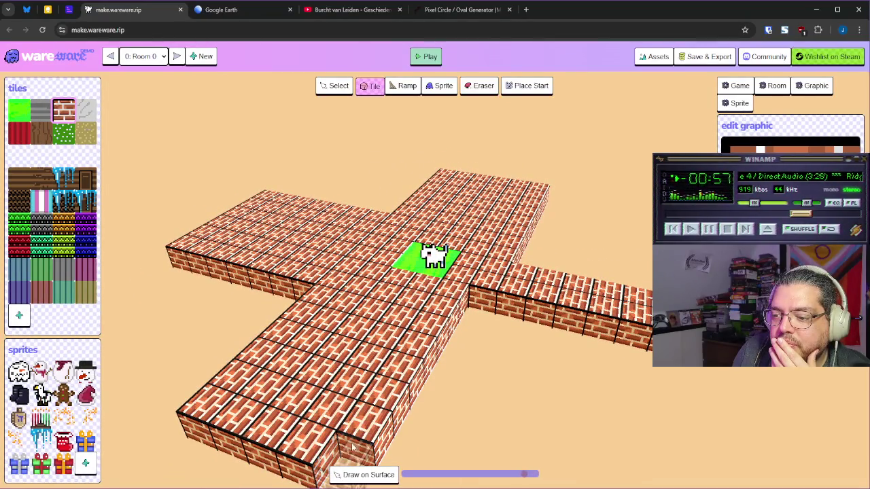
{"action": "left_click_drag", "start_coordinate": [466, 320], "coordinate": [419, 405]}
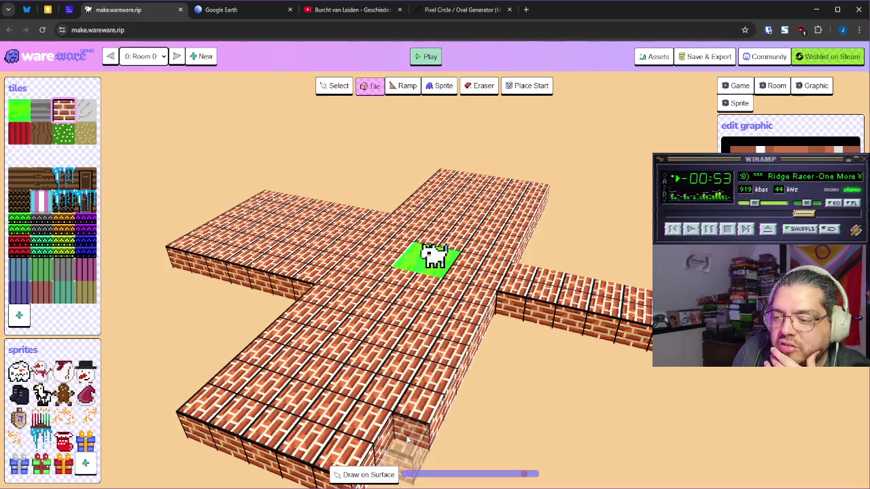
{"action": "left_click_drag", "start_coordinate": [479, 381], "coordinate": [441, 364]}
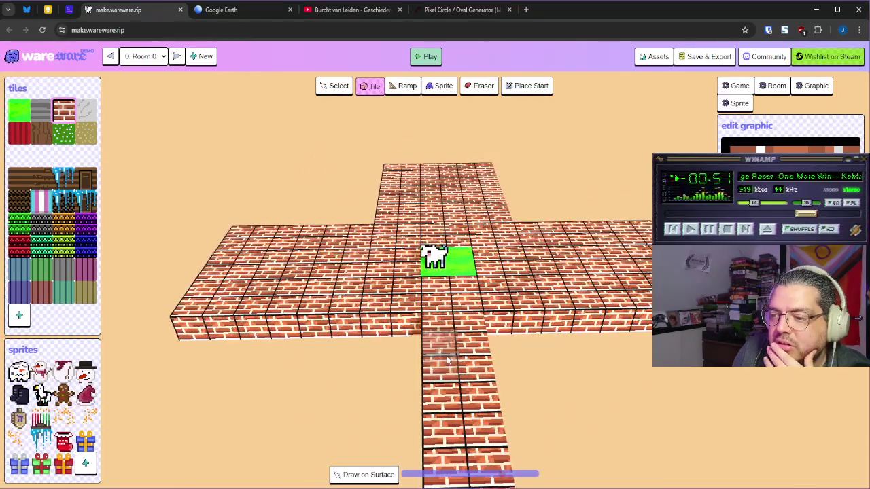
{"action": "mouse_move", "coordinate": [479, 390]}
{"action": "left_mouse_down"}
{"action": "mouse_move", "coordinate": [509, 398]}
{"action": "mouse_move", "coordinate": [517, 384]}
{"action": "left_mouse_up"}
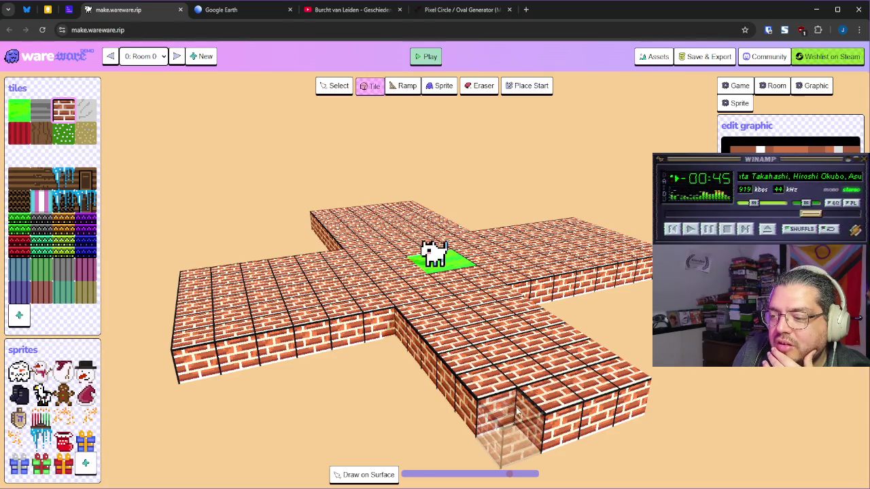
{"action": "mouse_move", "coordinate": [642, 415]}
{"action": "left_mouse_down"}
{"action": "mouse_move", "coordinate": [559, 405]}
{"action": "mouse_move", "coordinate": [492, 385]}
{"action": "left_mouse_up"}
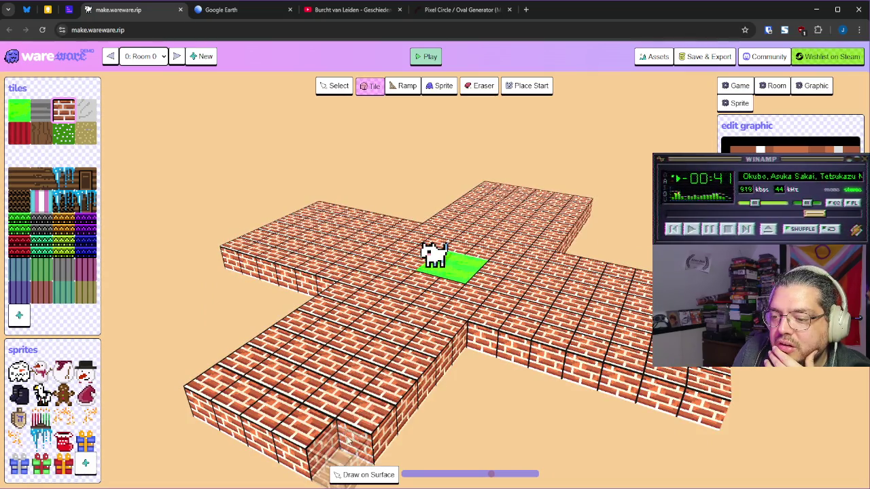
Step: Fill the lower-left notch and two front-right notches with brick tiles
{"action": "scroll", "coordinate": [422, 381], "scroll_direction": "down", "scroll_amount": 3}
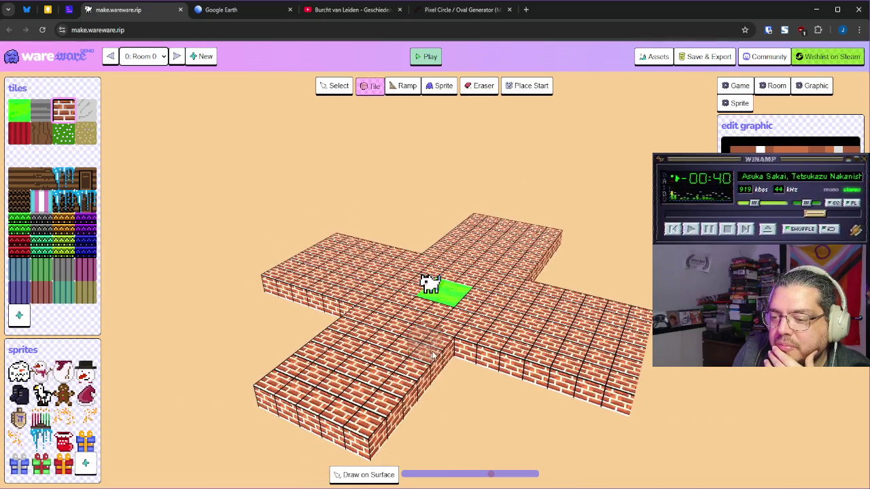
{"action": "left_click_drag", "start_coordinate": [433, 355], "coordinate": [384, 392]}
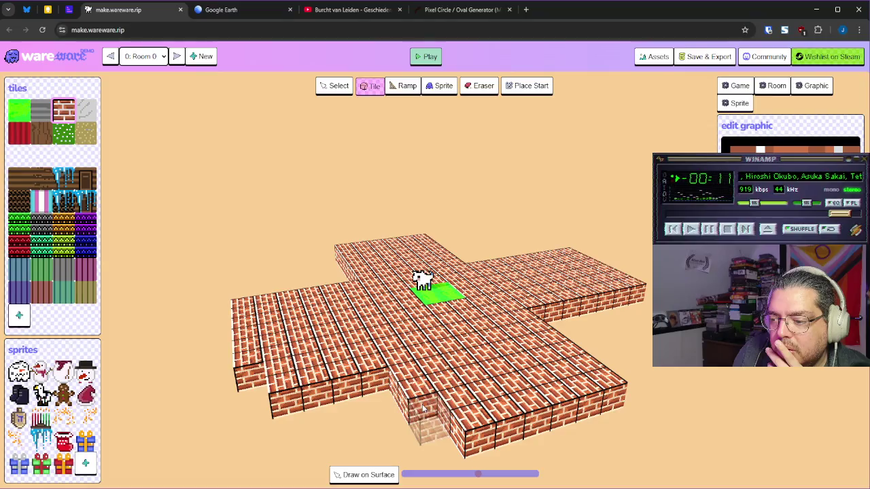
{"action": "left_click", "coordinate": [382, 391]}
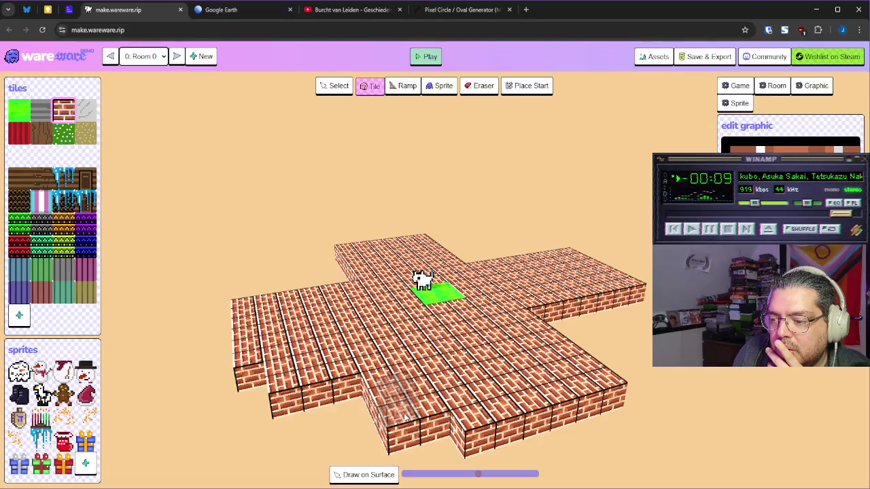
{"action": "left_click_drag", "start_coordinate": [588, 371], "coordinate": [490, 357]}
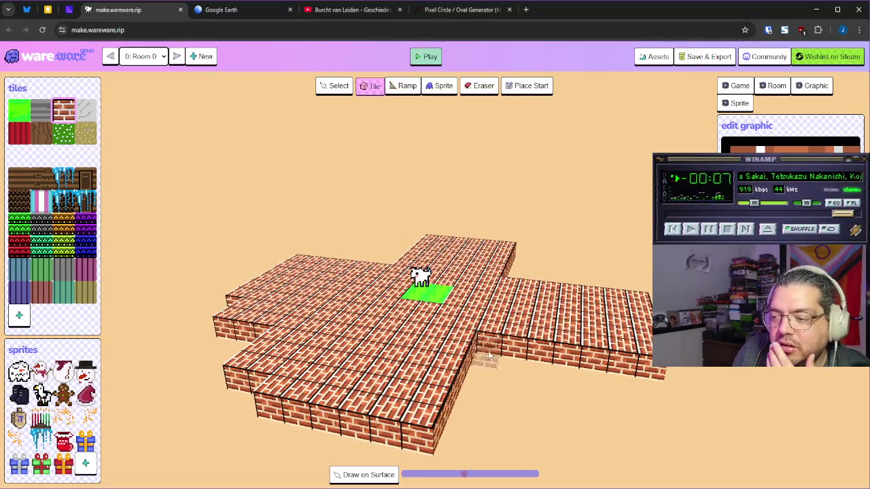
{"action": "left_click", "coordinate": [474, 387]}
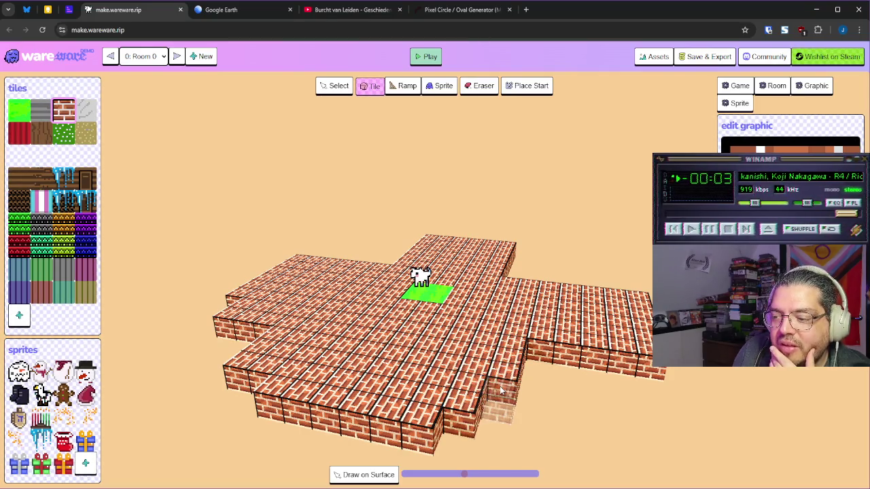
{"action": "left_click", "coordinate": [506, 384]}
{"action": "mouse_move", "coordinate": [553, 365]}
{"action": "left_mouse_down"}
{"action": "mouse_move", "coordinate": [353, 368]}
{"action": "mouse_move", "coordinate": [385, 398]}
{"action": "left_mouse_up"}
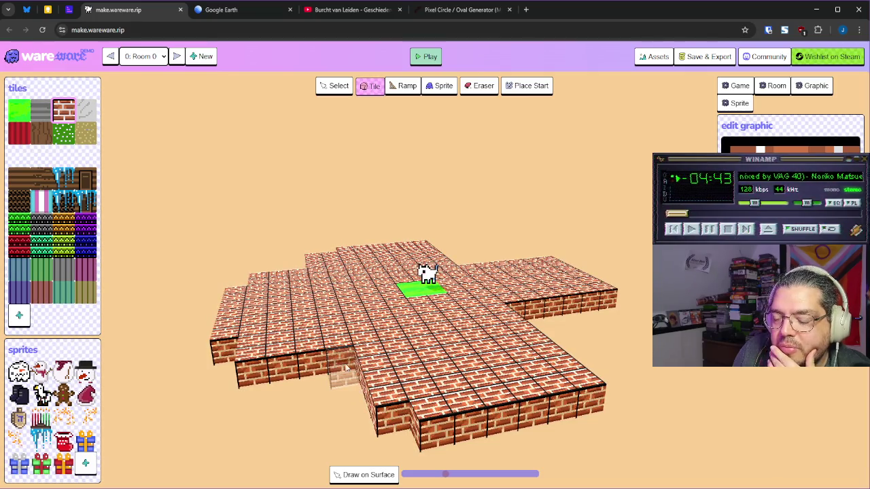
Step: Add brick tiles to the front-edge notches and the wall notch
{"action": "left_click", "coordinate": [348, 377]}
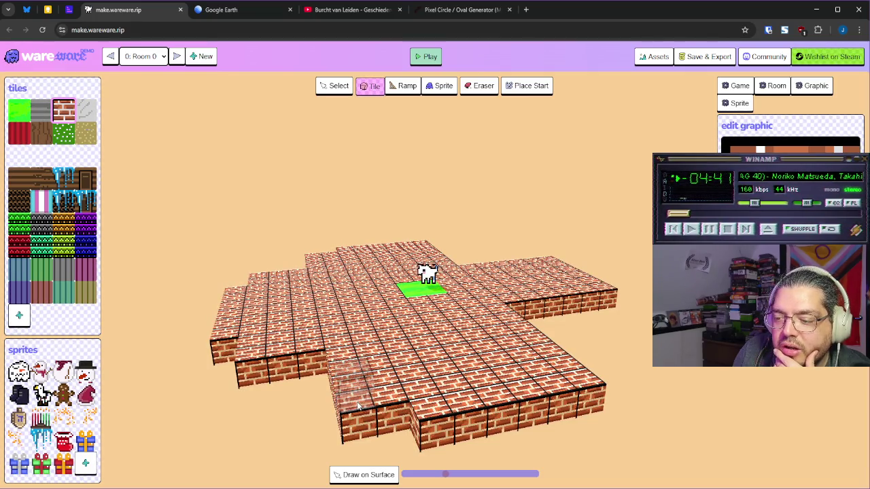
{"action": "left_click_drag", "start_coordinate": [557, 384], "coordinate": [533, 376]}
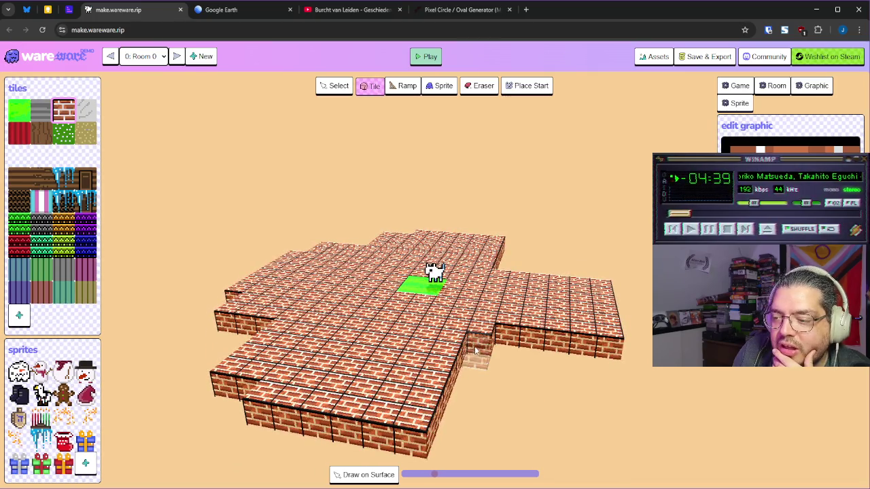
{"action": "mouse_move", "coordinate": [462, 408]}
{"action": "left_mouse_down"}
{"action": "mouse_move", "coordinate": [561, 402]}
{"action": "mouse_move", "coordinate": [509, 400]}
{"action": "left_mouse_up"}
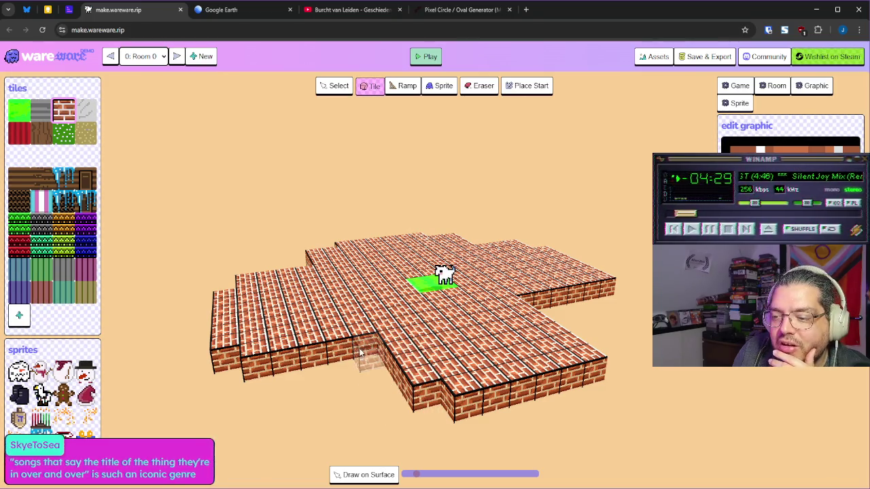
{"action": "mouse_move", "coordinate": [403, 419]}
{"action": "left_mouse_down"}
{"action": "mouse_move", "coordinate": [550, 377]}
{"action": "mouse_move", "coordinate": [514, 348]}
{"action": "left_mouse_up"}
{"action": "left_click", "coordinate": [457, 367]}
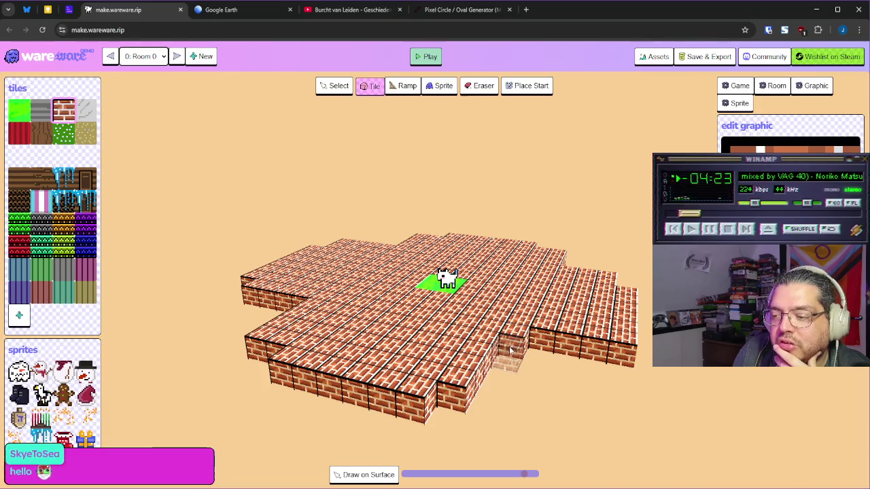
{"action": "left_click_drag", "start_coordinate": [479, 371], "coordinate": [392, 365]}
{"action": "left_click", "coordinate": [401, 384]}
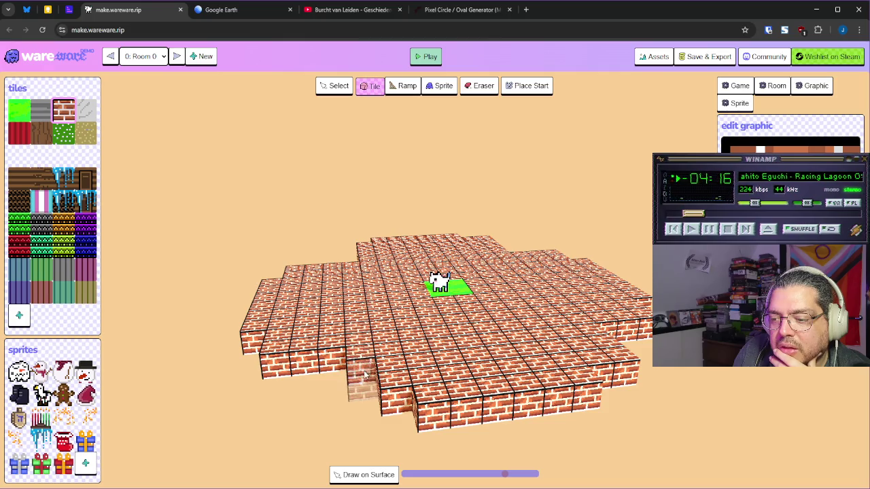
{"action": "mouse_move", "coordinate": [361, 391]}
{"action": "left_mouse_down"}
{"action": "mouse_move", "coordinate": [419, 376]}
{"action": "mouse_move", "coordinate": [342, 397]}
{"action": "mouse_move", "coordinate": [326, 360]}
{"action": "left_mouse_up"}
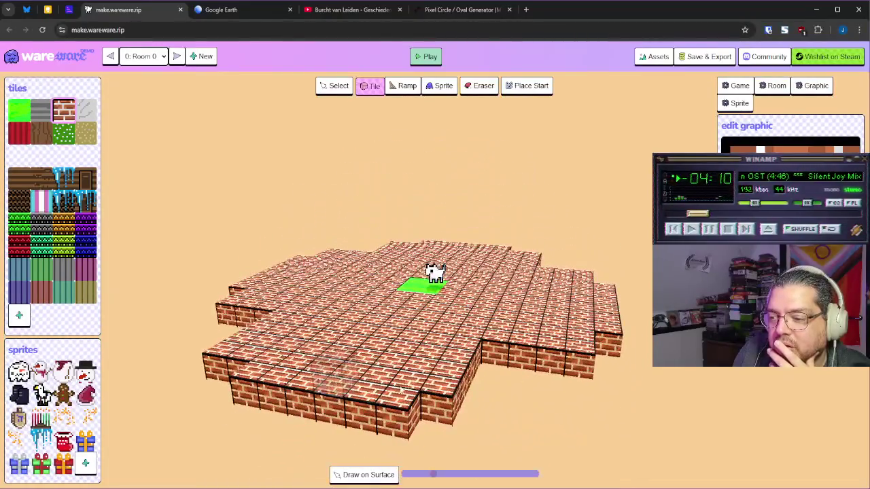
{"action": "left_click", "coordinate": [487, 375]}
{"action": "left_click_drag", "start_coordinate": [476, 399], "coordinate": [358, 307]}
Step: Compare against the 20×20 pixel circle reference and add bricks at the lower-left edge
{"action": "left_click", "coordinate": [468, 15]}
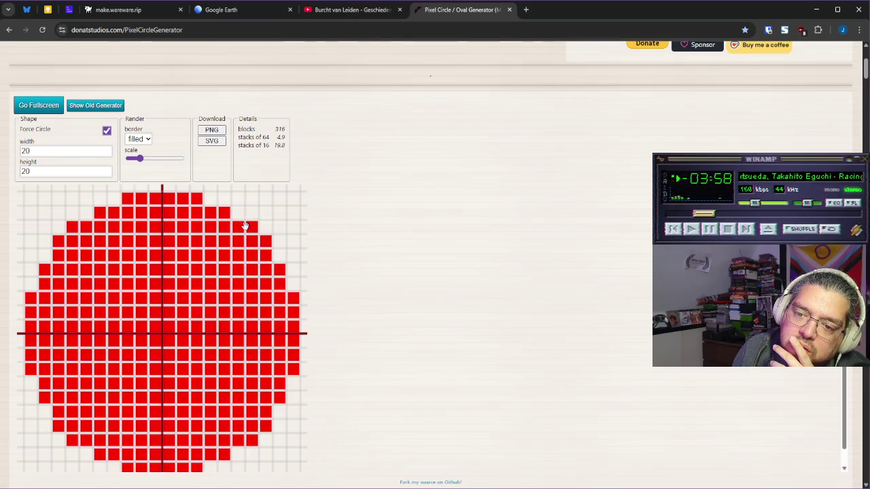
{"action": "left_click", "coordinate": [148, 16]}
{"action": "left_click_drag", "start_coordinate": [449, 391], "coordinate": [448, 340]}
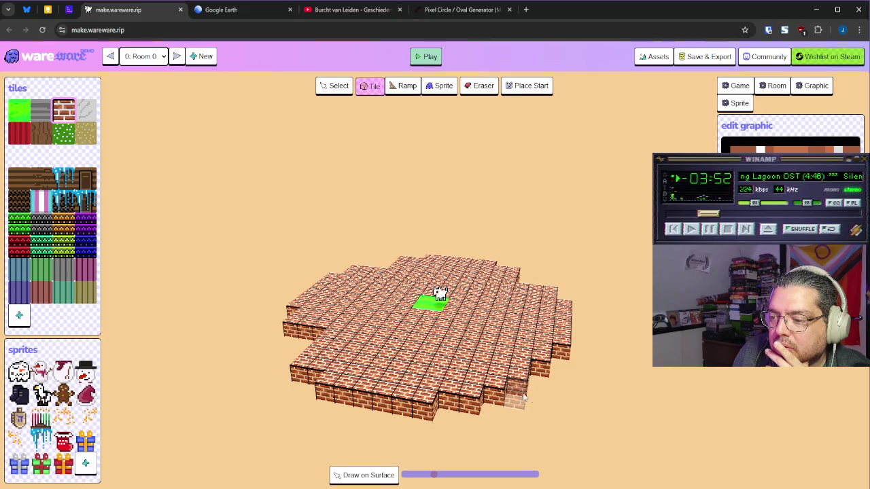
{"action": "left_click_drag", "start_coordinate": [554, 398], "coordinate": [504, 406]}
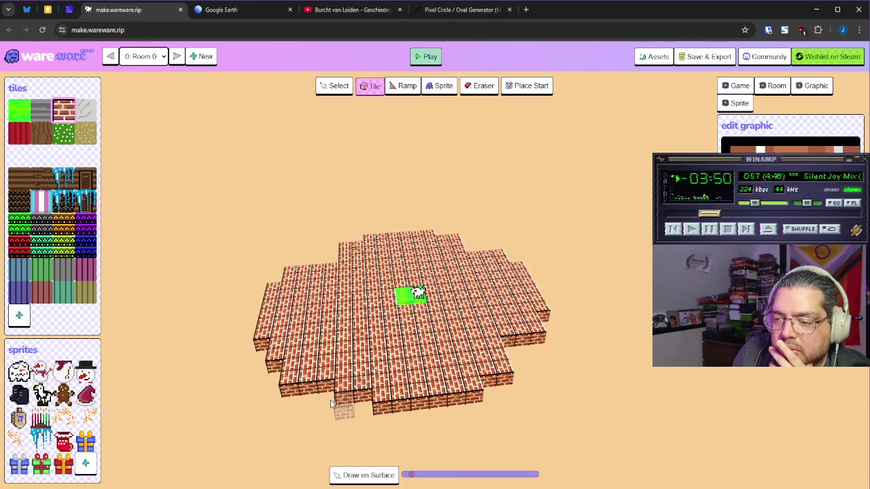
{"action": "left_click", "coordinate": [312, 406]}
{"action": "left_click_drag", "start_coordinate": [313, 406], "coordinate": [400, 454]}
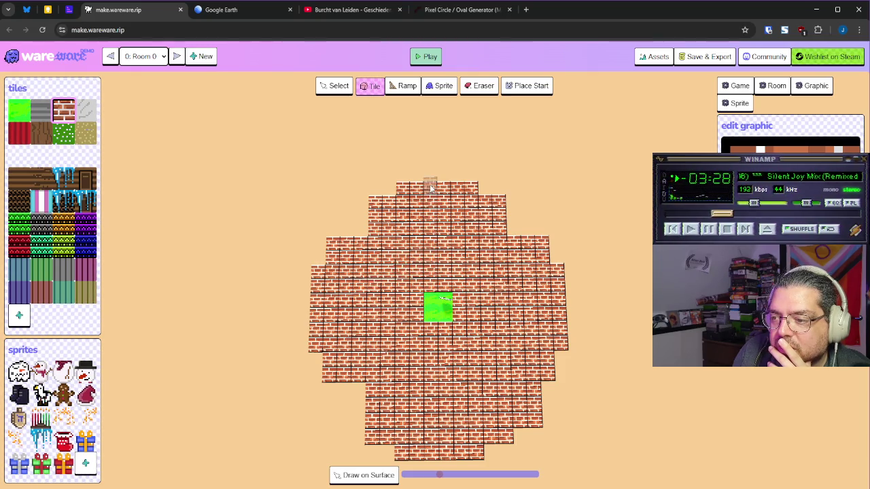
{"action": "scroll", "coordinate": [447, 435], "scroll_direction": "up", "scroll_amount": 2}
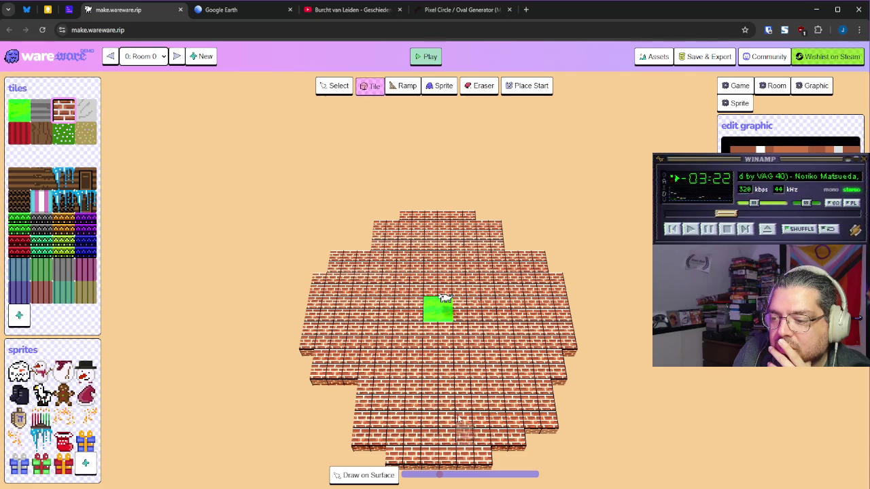
Step: Extend the platform's front and front-right edges and add a lower row of bricks
{"action": "left_click_drag", "start_coordinate": [460, 408], "coordinate": [387, 384]}
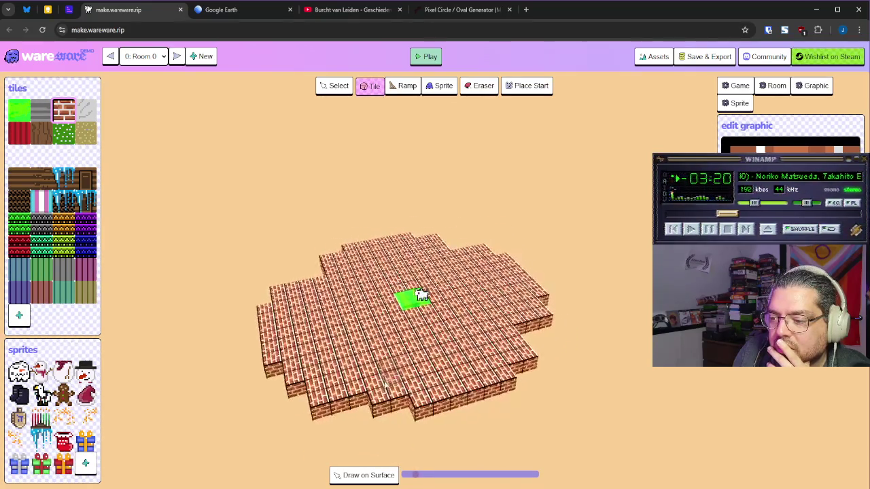
{"action": "left_click", "coordinate": [424, 409]}
{"action": "left_click", "coordinate": [386, 416]}
{"action": "left_click", "coordinate": [461, 408]}
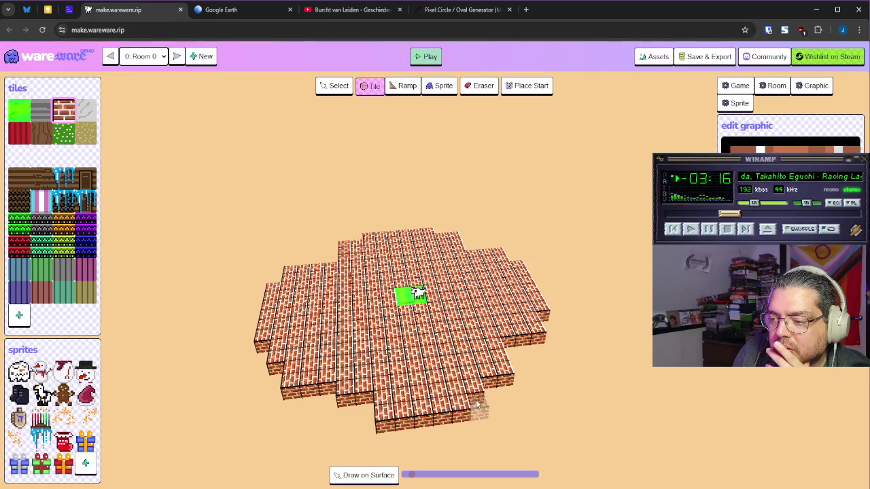
{"action": "left_click", "coordinate": [509, 389]}
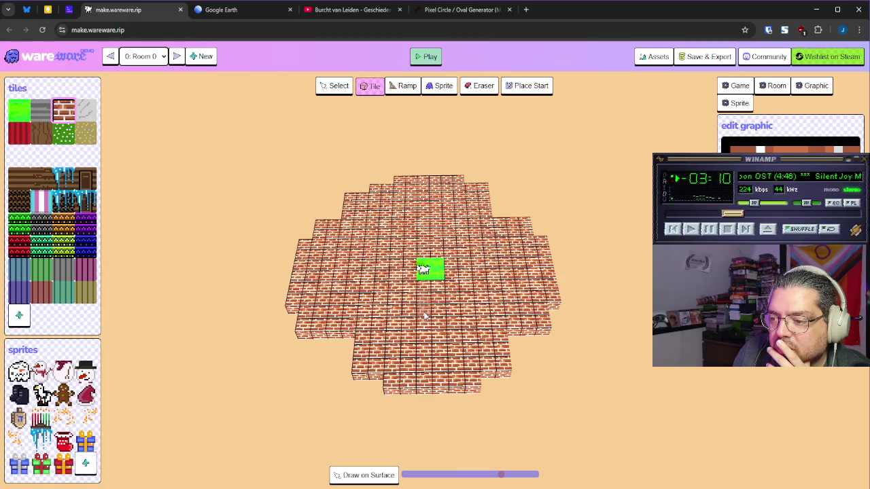
{"action": "left_click", "coordinate": [424, 398]}
{"action": "left_click", "coordinate": [442, 398]}
{"action": "left_click", "coordinate": [456, 401]}
{"action": "left_click", "coordinate": [473, 401]}
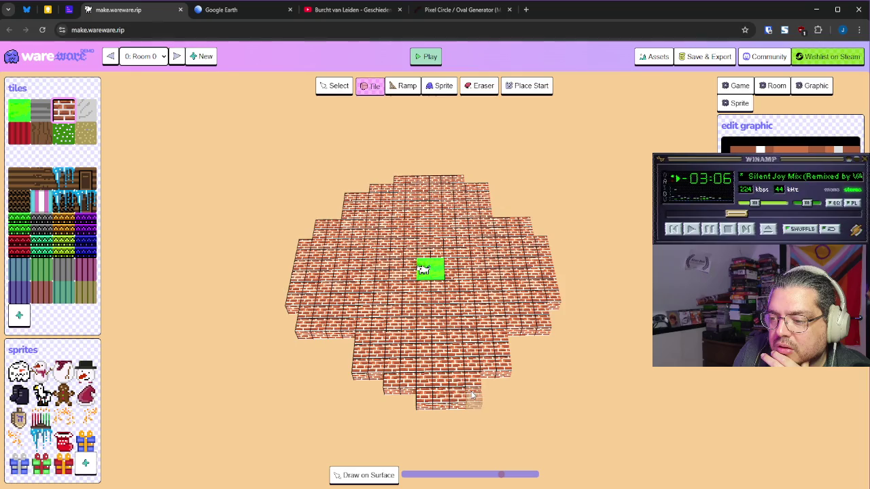
{"action": "left_click", "coordinate": [392, 399]}
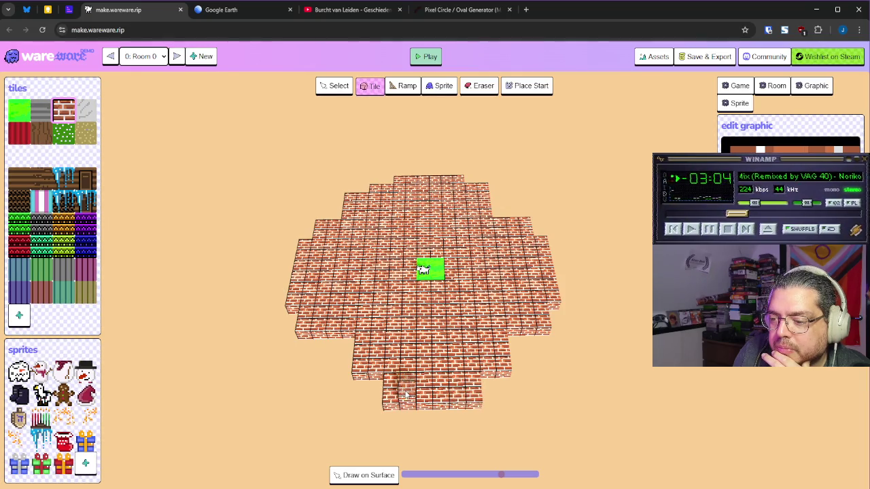
{"action": "left_click", "coordinate": [361, 382]}
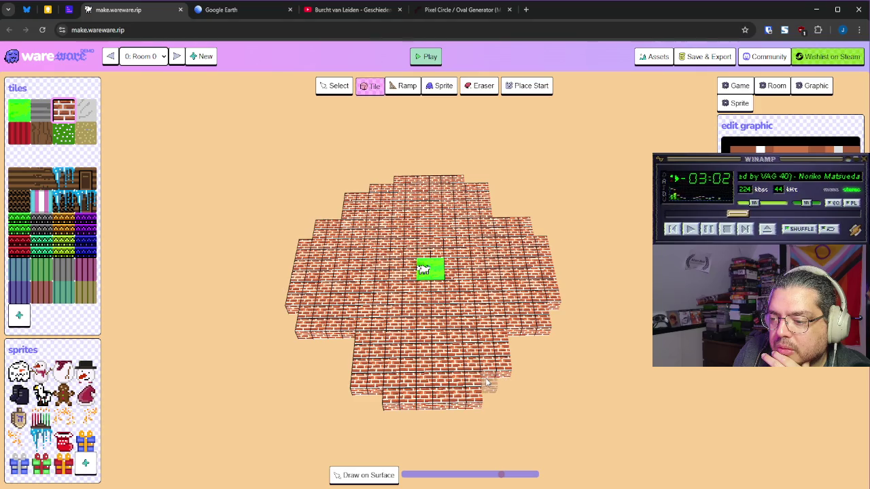
Step: Lengthen the bottom brick row to both the right and left to round the platform
{"action": "left_click_drag", "start_coordinate": [579, 373], "coordinate": [476, 360]}
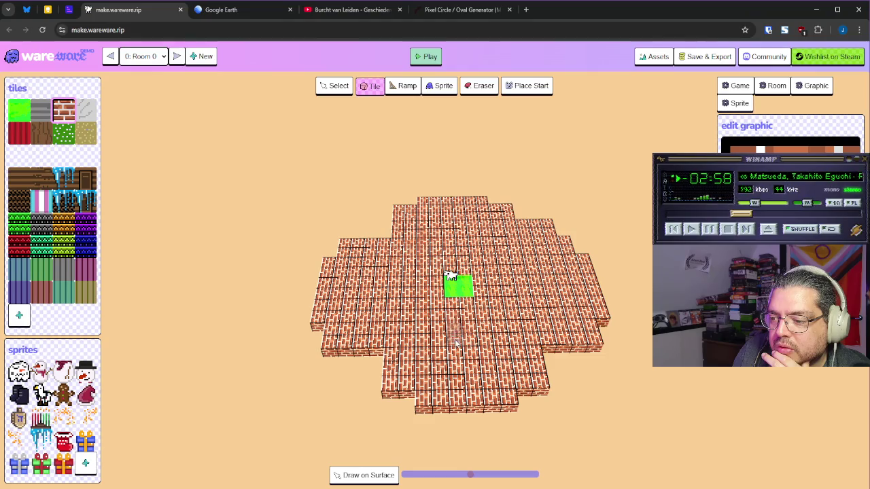
{"action": "left_click", "coordinate": [459, 416]}
{"action": "left_click", "coordinate": [480, 418]}
{"action": "left_click", "coordinate": [497, 418]}
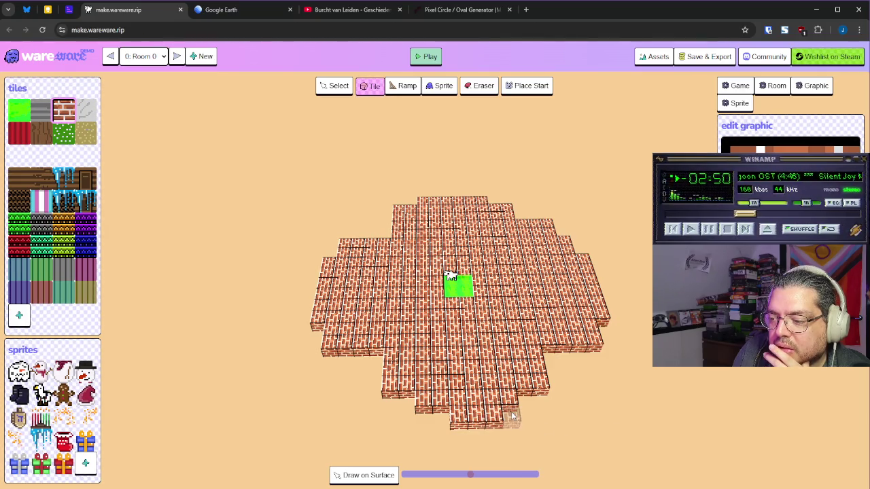
{"action": "left_click", "coordinate": [514, 417]}
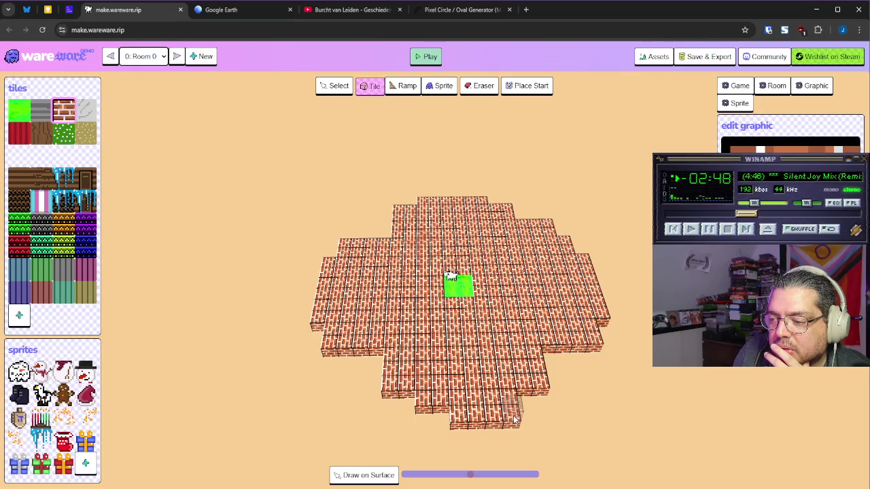
{"action": "left_click", "coordinate": [439, 417]}
{"action": "left_click", "coordinate": [424, 418]}
{"action": "left_click_drag", "start_coordinate": [594, 412], "coordinate": [576, 399]}
{"action": "mouse_move", "coordinate": [380, 375]}
{"action": "left_mouse_down"}
{"action": "mouse_move", "coordinate": [412, 398]}
{"action": "mouse_move", "coordinate": [472, 411]}
{"action": "left_mouse_up"}
{"action": "left_click_drag", "start_coordinate": [564, 403], "coordinate": [450, 292]}
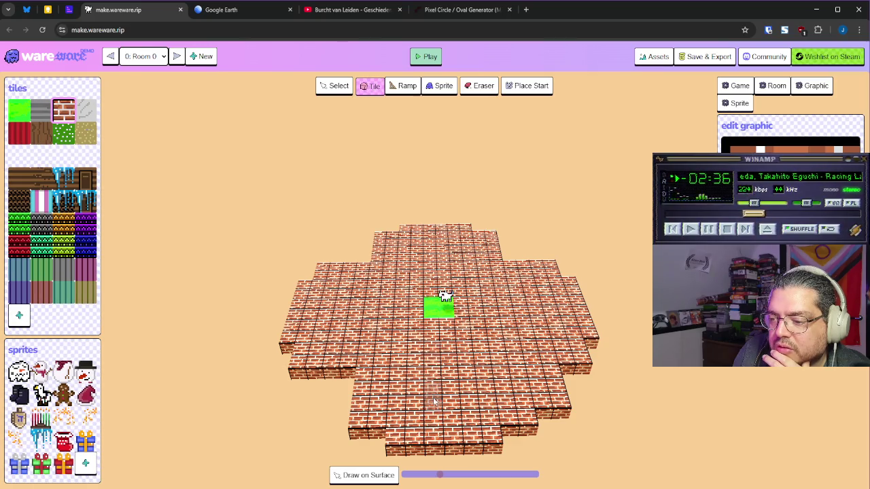
Step: Place a brick in the front-edge gap and orbit to check the disc's outline
{"action": "left_click_drag", "start_coordinate": [435, 434], "coordinate": [428, 442]}
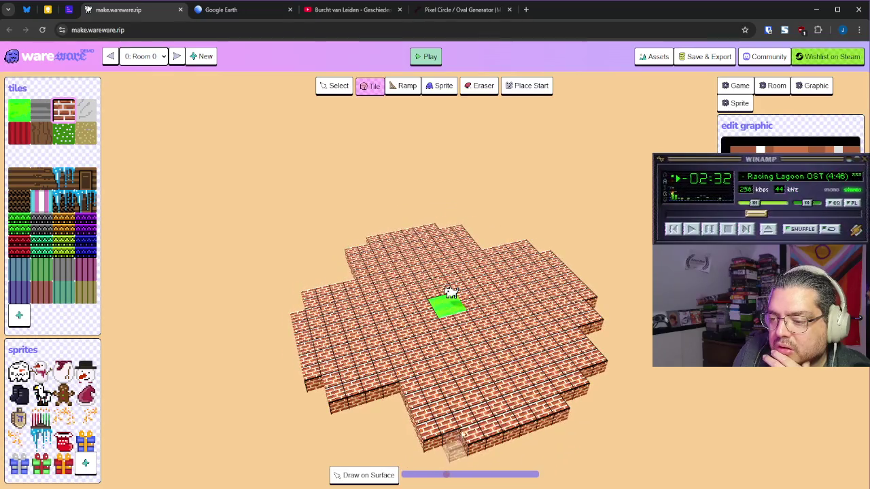
{"action": "left_click_drag", "start_coordinate": [560, 423], "coordinate": [459, 408]}
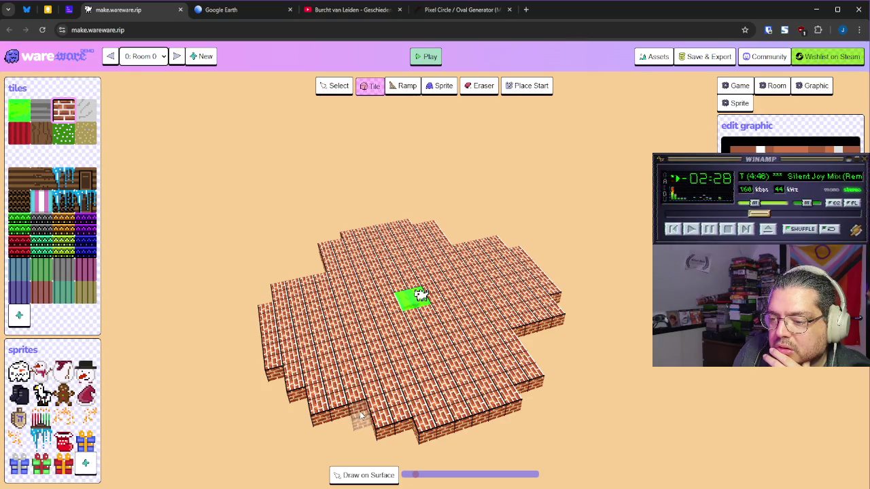
{"action": "mouse_move", "coordinate": [360, 416]}
{"action": "left_mouse_down"}
{"action": "mouse_move", "coordinate": [411, 424]}
{"action": "mouse_move", "coordinate": [356, 428]}
{"action": "mouse_move", "coordinate": [305, 415]}
{"action": "mouse_move", "coordinate": [381, 364]}
{"action": "left_mouse_up"}
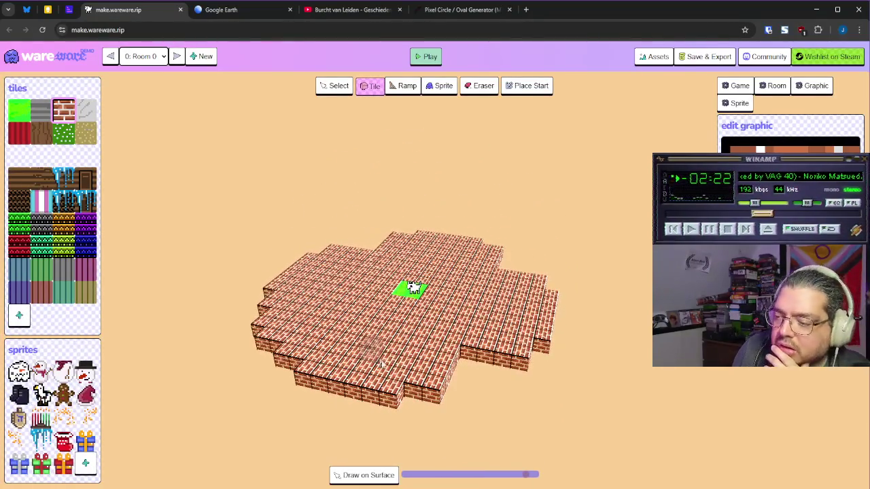
{"action": "left_click", "coordinate": [461, 375]}
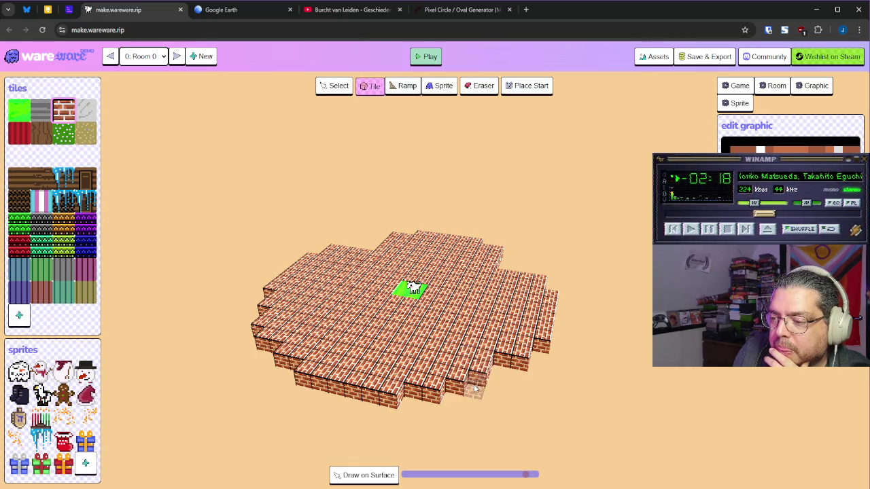
{"action": "mouse_move", "coordinate": [484, 385]}
{"action": "left_mouse_down"}
{"action": "mouse_move", "coordinate": [469, 385]}
{"action": "mouse_move", "coordinate": [475, 387]}
{"action": "mouse_move", "coordinate": [428, 349]}
{"action": "mouse_move", "coordinate": [334, 381]}
{"action": "left_mouse_up"}
{"action": "mouse_move", "coordinate": [462, 376]}
{"action": "left_mouse_down"}
{"action": "mouse_move", "coordinate": [446, 442]}
{"action": "mouse_move", "coordinate": [442, 374]}
{"action": "mouse_move", "coordinate": [514, 382]}
{"action": "mouse_move", "coordinate": [507, 375]}
{"action": "mouse_move", "coordinate": [551, 401]}
{"action": "mouse_move", "coordinate": [498, 378]}
{"action": "left_mouse_up"}
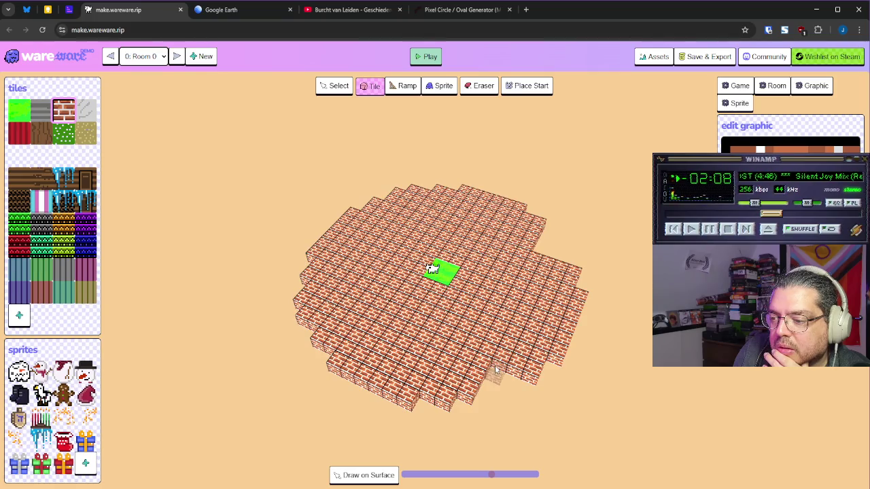
{"action": "left_click_drag", "start_coordinate": [544, 400], "coordinate": [404, 405]}
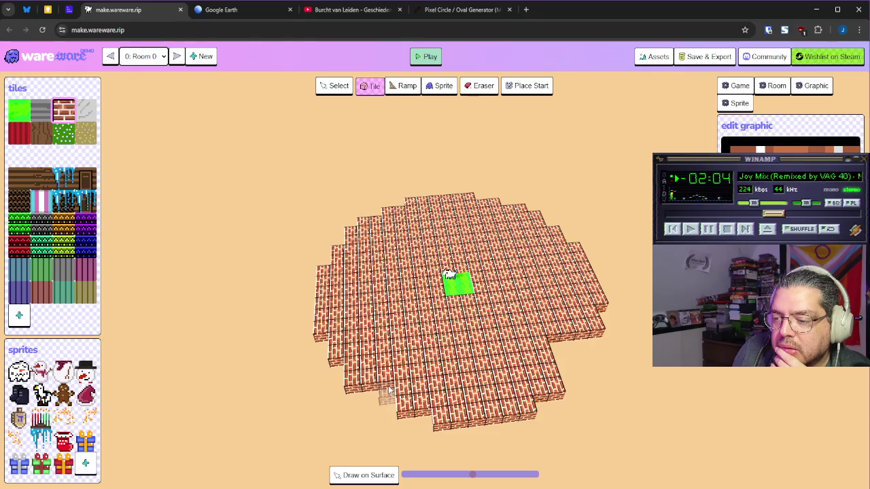
{"action": "left_click_drag", "start_coordinate": [570, 374], "coordinate": [525, 365]}
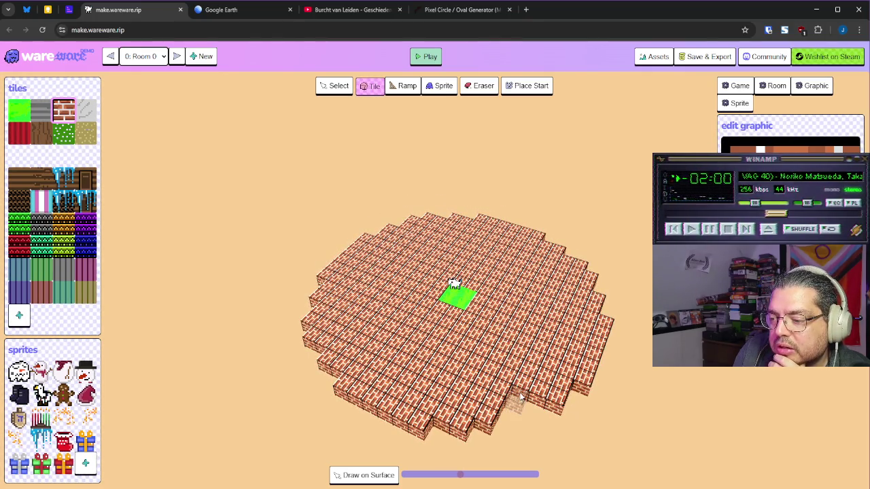
{"action": "mouse_move", "coordinate": [530, 421]}
{"action": "left_mouse_down"}
{"action": "mouse_move", "coordinate": [445, 422]}
{"action": "mouse_move", "coordinate": [509, 385]}
{"action": "left_mouse_up"}
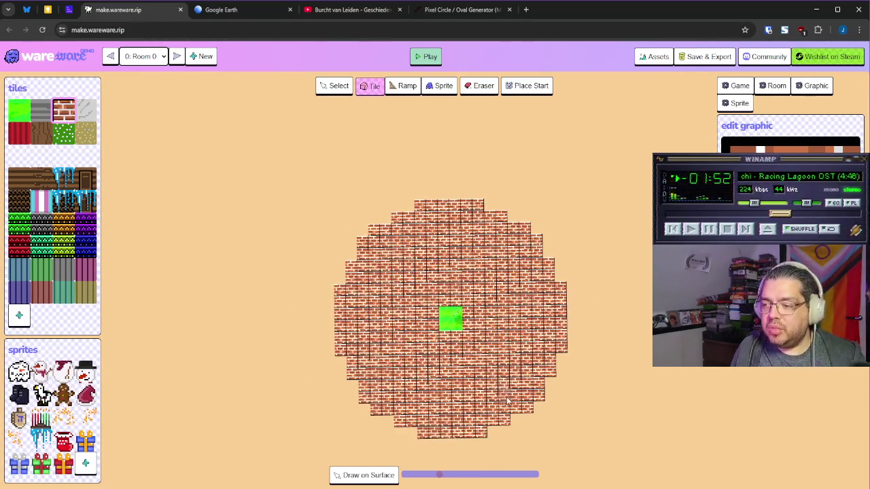
{"action": "scroll", "coordinate": [488, 435], "scroll_direction": "up", "scroll_amount": 2}
Step: Fill the remaining bottom-right gap in the brick circle and inspect its side walls
{"action": "left_click", "coordinate": [488, 436]}
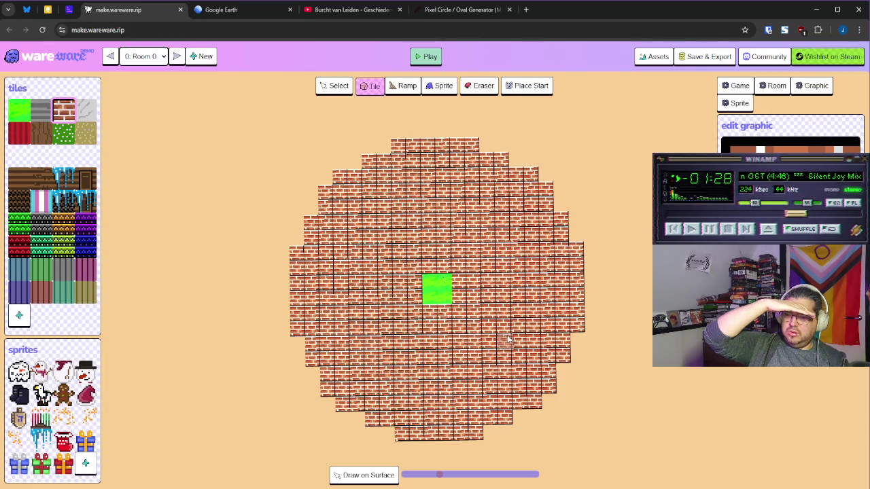
{"action": "left_click_drag", "start_coordinate": [533, 318], "coordinate": [503, 320]}
{"action": "mouse_move", "coordinate": [433, 331]}
{"action": "left_mouse_down"}
{"action": "mouse_move", "coordinate": [397, 210]}
{"action": "mouse_move", "coordinate": [396, 253]}
{"action": "mouse_move", "coordinate": [386, 229]}
{"action": "mouse_move", "coordinate": [388, 285]}
{"action": "mouse_move", "coordinate": [381, 238]}
{"action": "mouse_move", "coordinate": [375, 265]}
{"action": "left_mouse_up"}
{"action": "scroll", "coordinate": [377, 264], "scroll_direction": "down", "scroll_amount": 3}
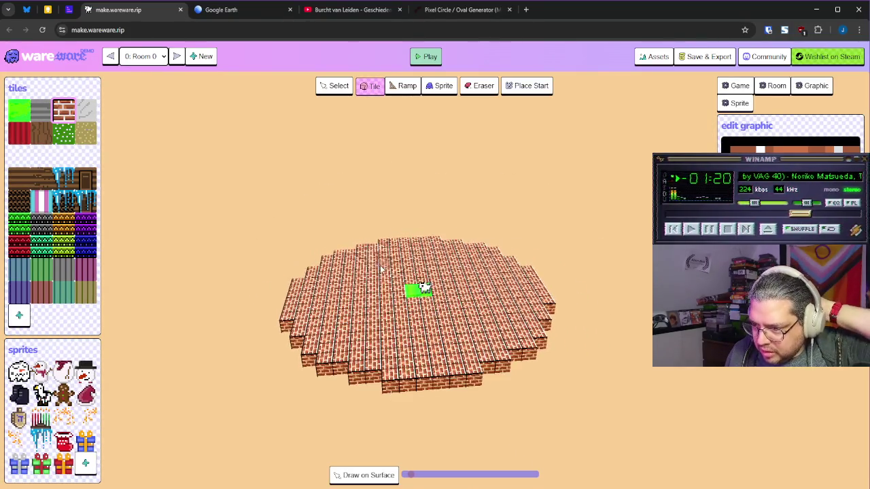
{"action": "left_click", "coordinate": [19, 109]}
Step: Paint a straight green tile bar jutting out from the disc's front-right edge
{"action": "left_click_drag", "start_coordinate": [313, 263], "coordinate": [353, 268]}
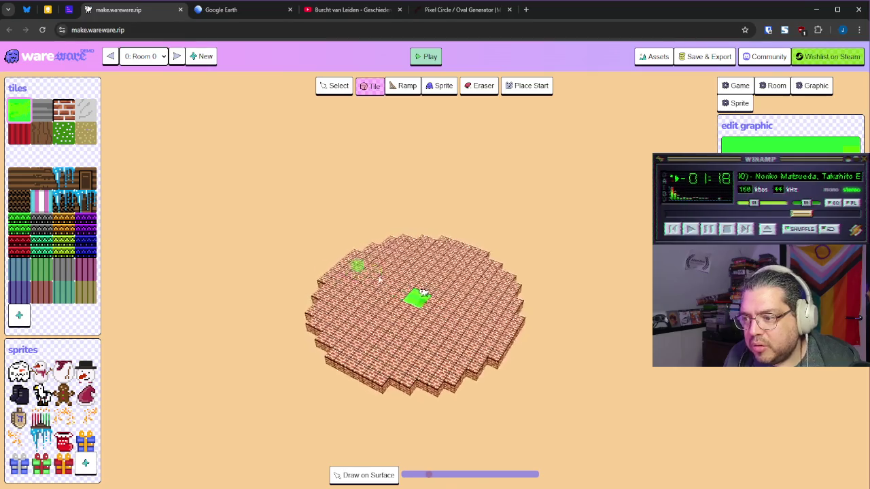
{"action": "mouse_move", "coordinate": [535, 350]}
{"action": "left_mouse_down"}
{"action": "mouse_move", "coordinate": [483, 342]}
{"action": "mouse_move", "coordinate": [439, 359]}
{"action": "mouse_move", "coordinate": [449, 354]}
{"action": "mouse_move", "coordinate": [505, 413]}
{"action": "left_mouse_up"}
{"action": "left_click", "coordinate": [454, 356]}
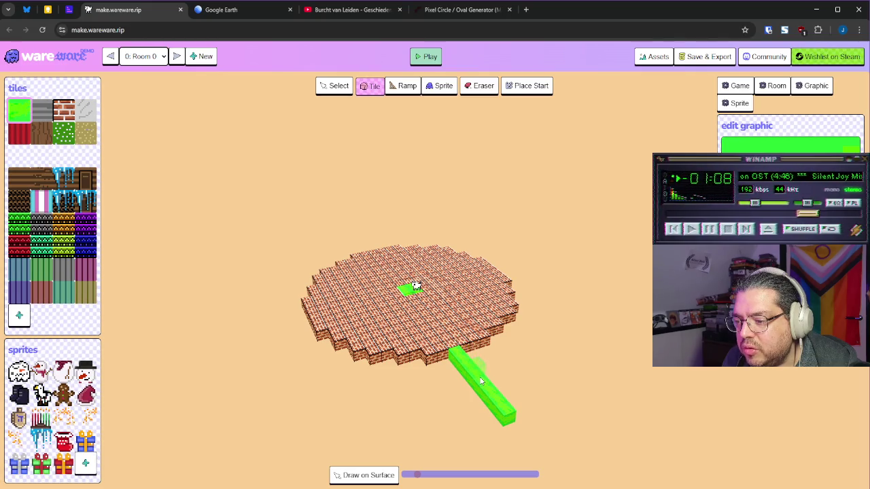
{"action": "left_click_drag", "start_coordinate": [467, 363], "coordinate": [505, 336]}
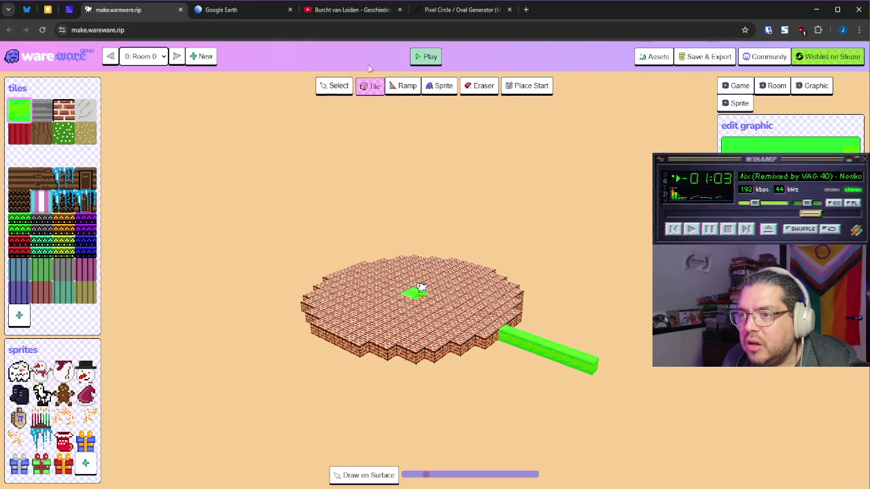
{"action": "left_click", "coordinate": [463, 17]}
Step: Survey the round Burcht van Leiden mound in Google Earth, then return to the wareware disc
{"action": "left_click", "coordinate": [359, 10]}
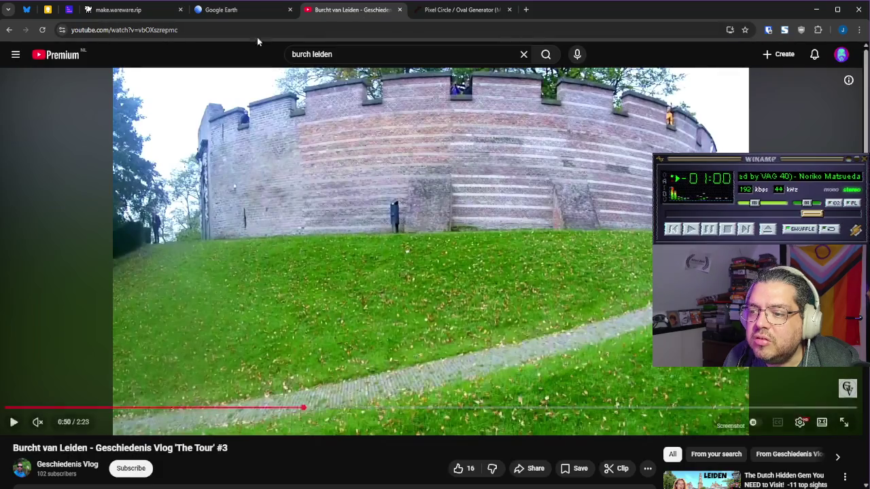
{"action": "left_click", "coordinate": [225, 10]}
{"action": "scroll", "coordinate": [424, 264], "scroll_direction": "down", "scroll_amount": 3}
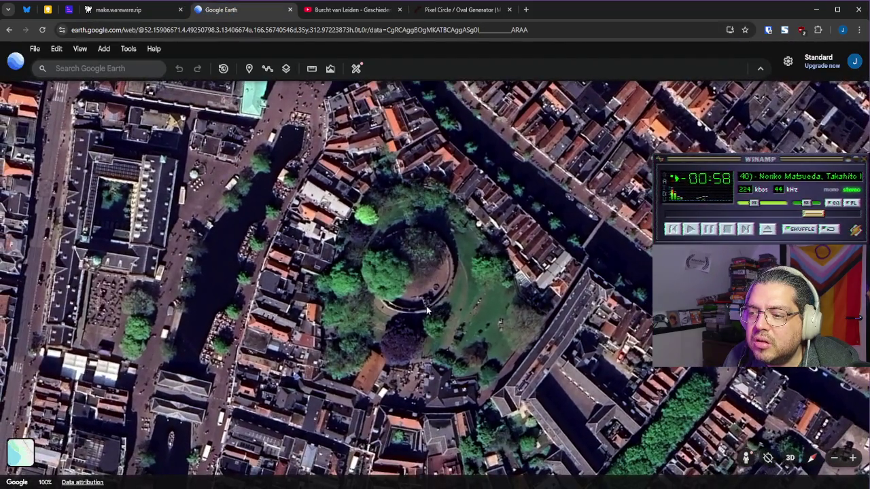
{"action": "scroll", "coordinate": [443, 272], "scroll_direction": "up", "scroll_amount": 2}
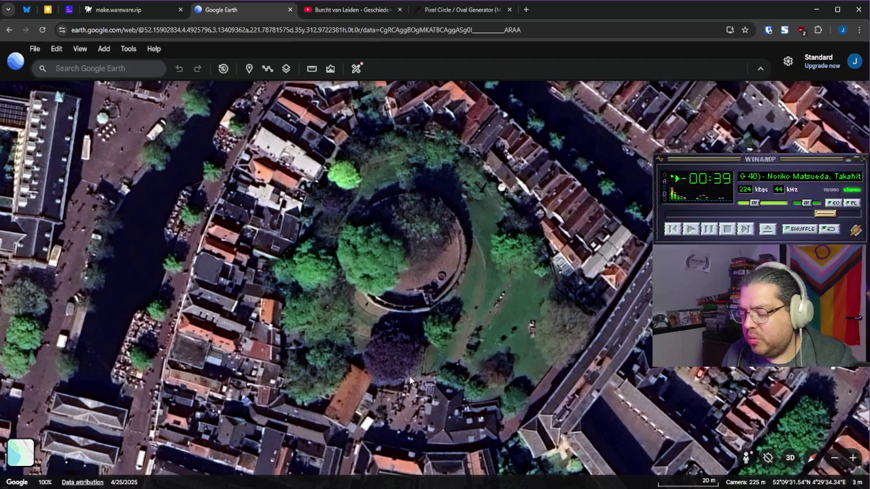
{"action": "left_click", "coordinate": [134, 10]}
{"action": "left_click_drag", "start_coordinate": [400, 323], "coordinate": [422, 311]}
{"action": "mouse_move", "coordinate": [542, 340]}
{"action": "left_mouse_down"}
{"action": "mouse_move", "coordinate": [546, 333]}
{"action": "mouse_move", "coordinate": [529, 349]}
{"action": "left_mouse_up"}
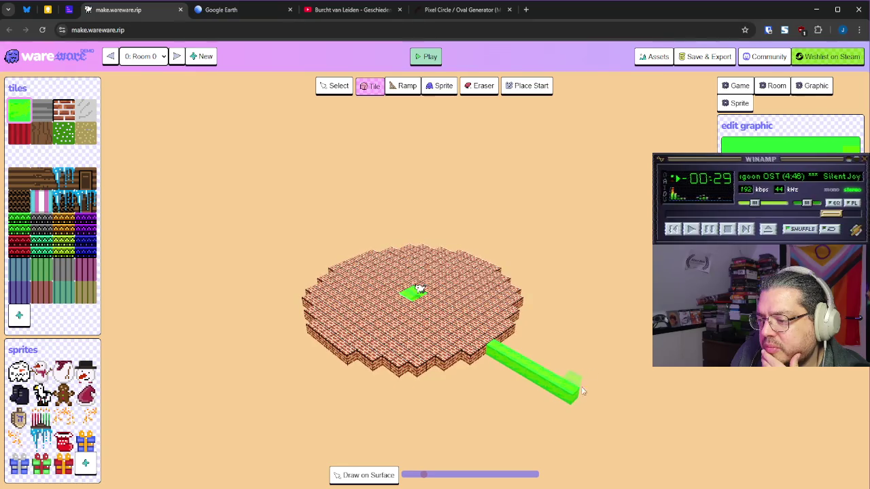
Step: Lengthen the green bar toward the lower right and paint a green strip off the bottom edge
{"action": "left_click_drag", "start_coordinate": [605, 416], "coordinate": [651, 441]}
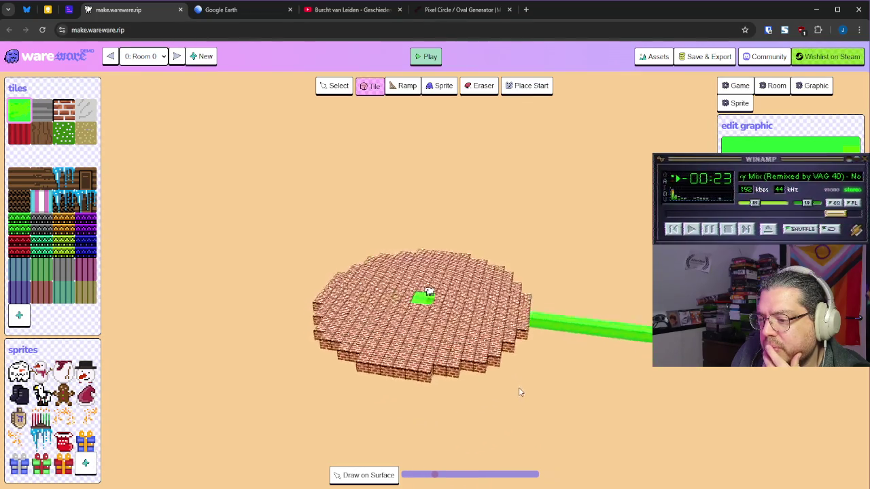
{"action": "left_click", "coordinate": [438, 380]}
{"action": "mouse_move", "coordinate": [438, 386]}
{"action": "left_mouse_down"}
{"action": "mouse_move", "coordinate": [440, 401]}
{"action": "mouse_move", "coordinate": [516, 397]}
{"action": "left_mouse_up"}
{"action": "mouse_move", "coordinate": [572, 335]}
{"action": "left_mouse_down"}
{"action": "mouse_move", "coordinate": [613, 345]}
{"action": "mouse_move", "coordinate": [628, 360]}
{"action": "mouse_move", "coordinate": [598, 365]}
{"action": "left_mouse_up"}
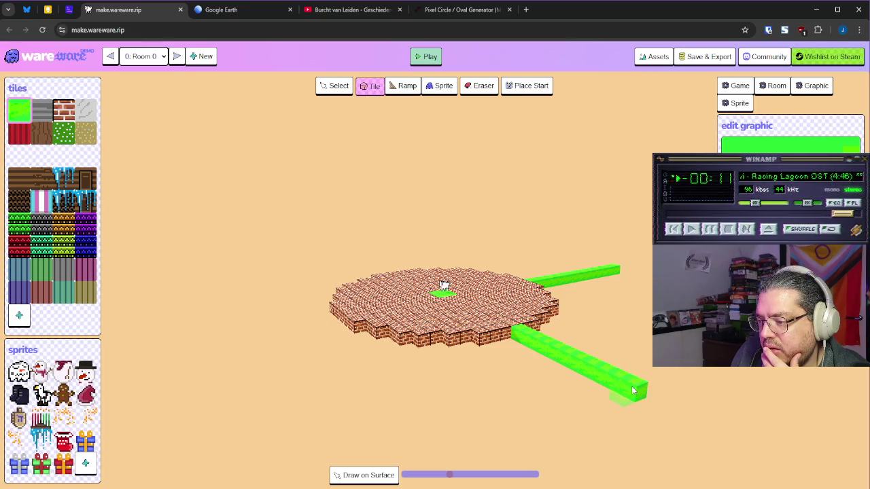
{"action": "left_click_drag", "start_coordinate": [645, 393], "coordinate": [677, 411]}
{"action": "mouse_move", "coordinate": [466, 368]}
{"action": "left_mouse_down"}
{"action": "mouse_move", "coordinate": [519, 363]}
{"action": "mouse_move", "coordinate": [488, 352]}
{"action": "mouse_move", "coordinate": [500, 343]}
{"action": "mouse_move", "coordinate": [581, 446]}
{"action": "left_mouse_up"}
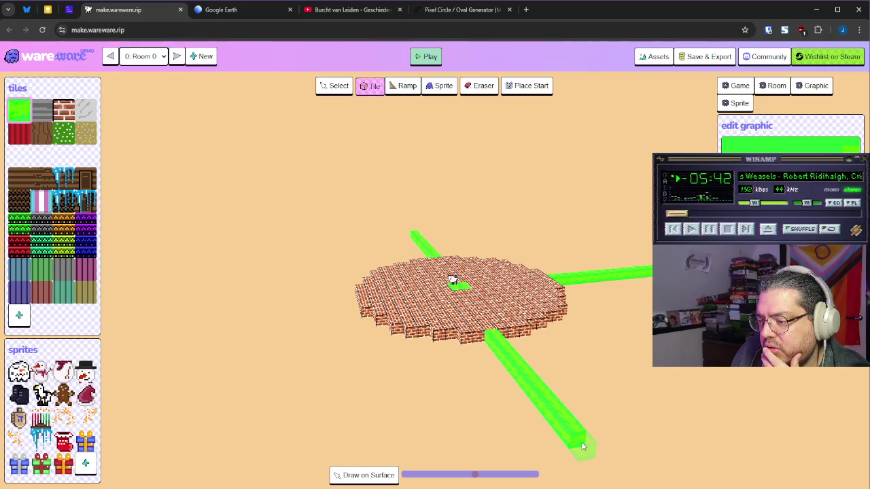
Step: Paint another green strip from the disc's lower edge, completing the four-way cross
{"action": "key", "text": "Right"}
{"action": "left_click_drag", "start_coordinate": [421, 338], "coordinate": [373, 465]}
{"action": "mouse_move", "coordinate": [438, 314]}
{"action": "left_mouse_down"}
{"action": "mouse_move", "coordinate": [404, 385]}
{"action": "mouse_move", "coordinate": [481, 320]}
{"action": "mouse_move", "coordinate": [496, 326]}
{"action": "mouse_move", "coordinate": [504, 310]}
{"action": "mouse_move", "coordinate": [489, 288]}
{"action": "mouse_move", "coordinate": [480, 322]}
{"action": "mouse_move", "coordinate": [460, 286]}
{"action": "left_mouse_up"}
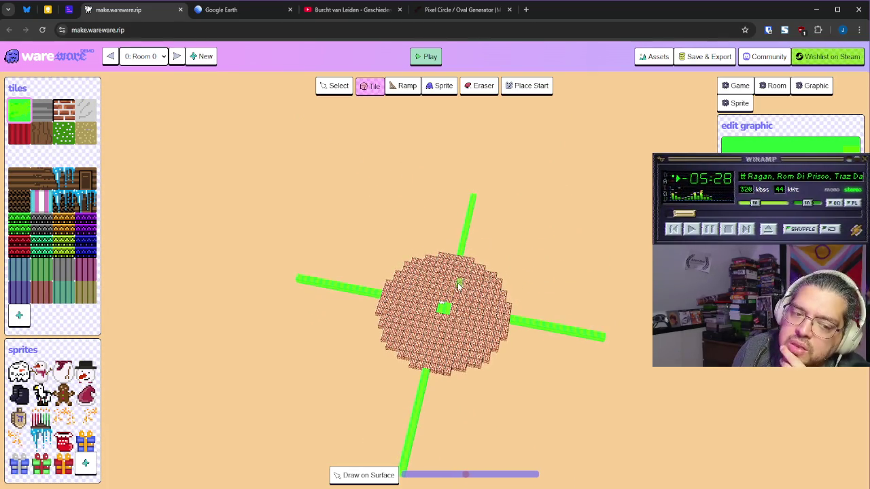
{"action": "left_click_drag", "start_coordinate": [522, 380], "coordinate": [509, 348]}
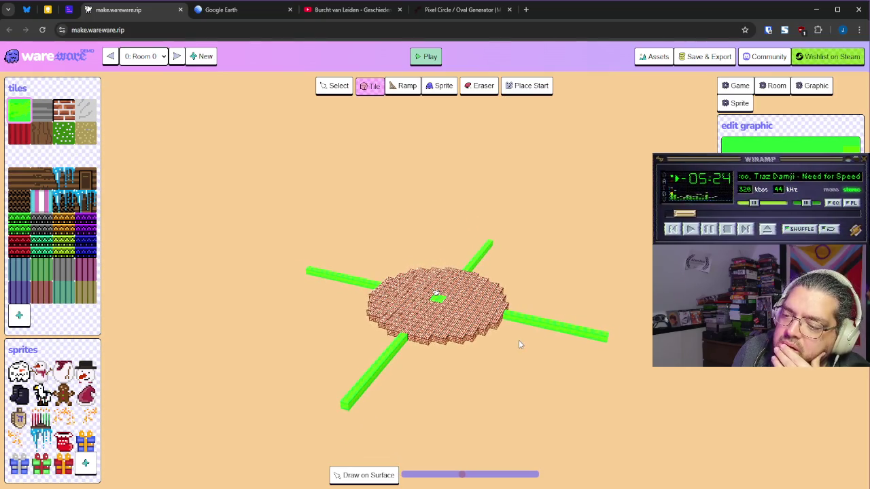
{"action": "left_click", "coordinate": [41, 110]}
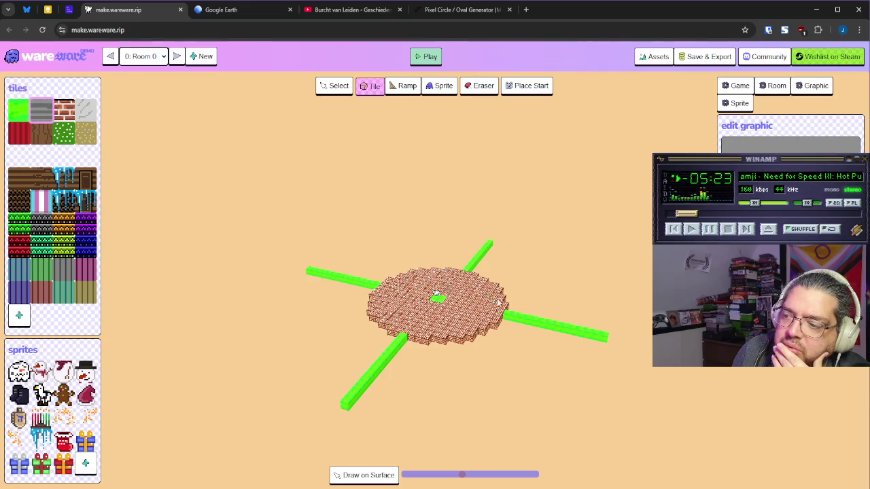
Step: Switch back to the Tile tool with the green tile and shorten the diagonal green line
{"action": "left_click", "coordinate": [401, 89]}
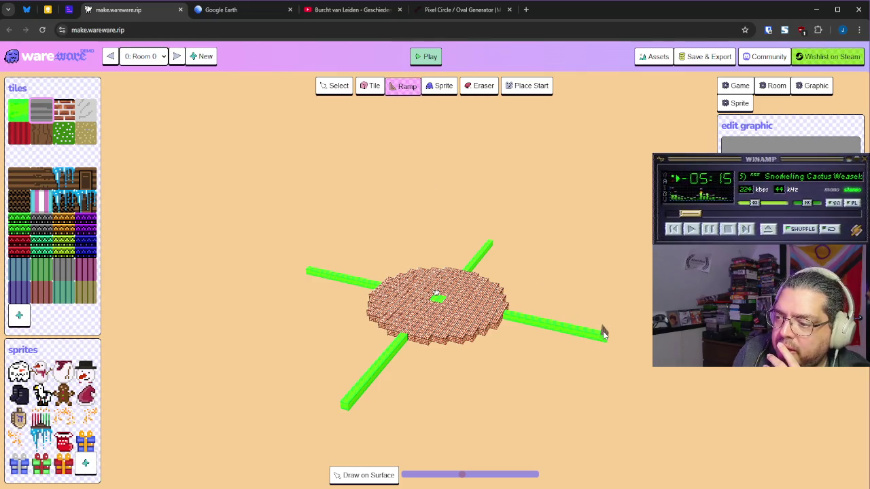
{"action": "left_click", "coordinate": [335, 86]}
{"action": "left_click", "coordinate": [365, 94]}
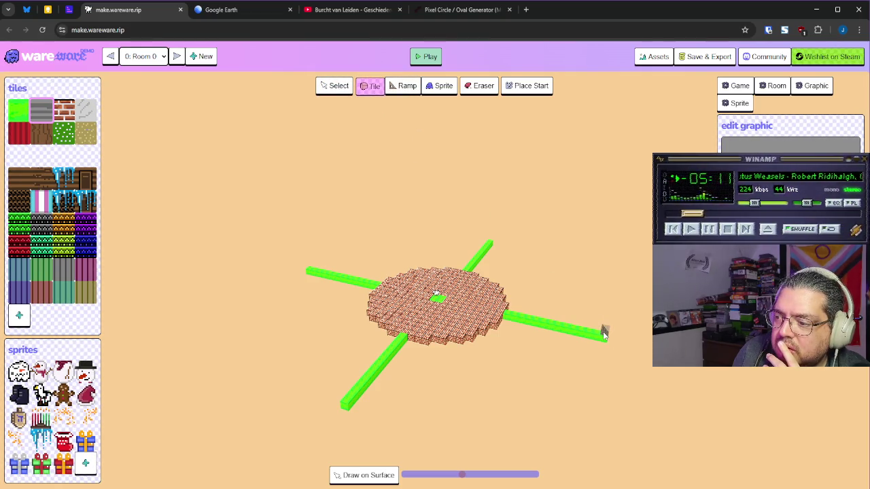
{"action": "middle_click", "coordinate": [607, 333]}
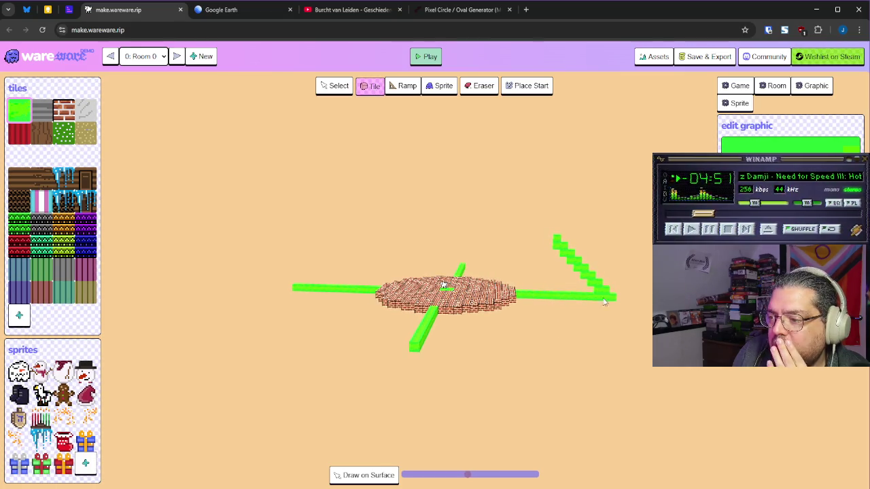
{"action": "left_click_drag", "start_coordinate": [590, 278], "coordinate": [569, 254]}
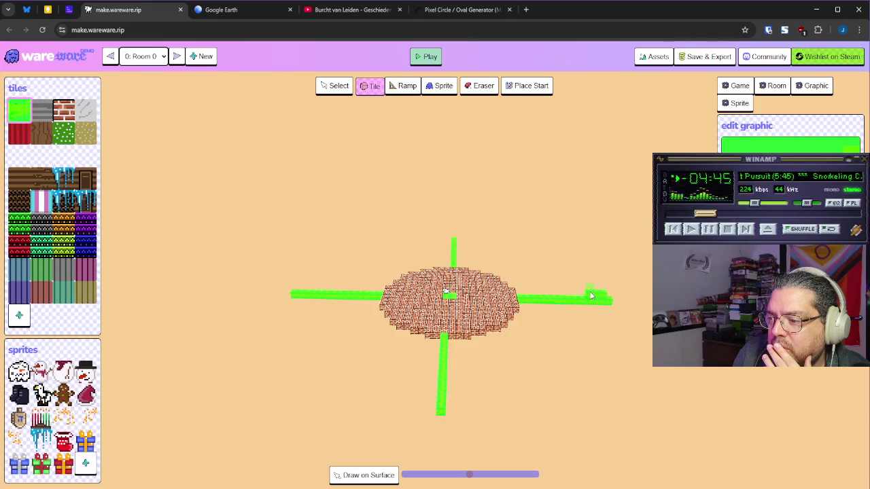
Step: Add two more tiles at the top of the stair strip while orbiting around the disc
{"action": "key", "text": "e"}
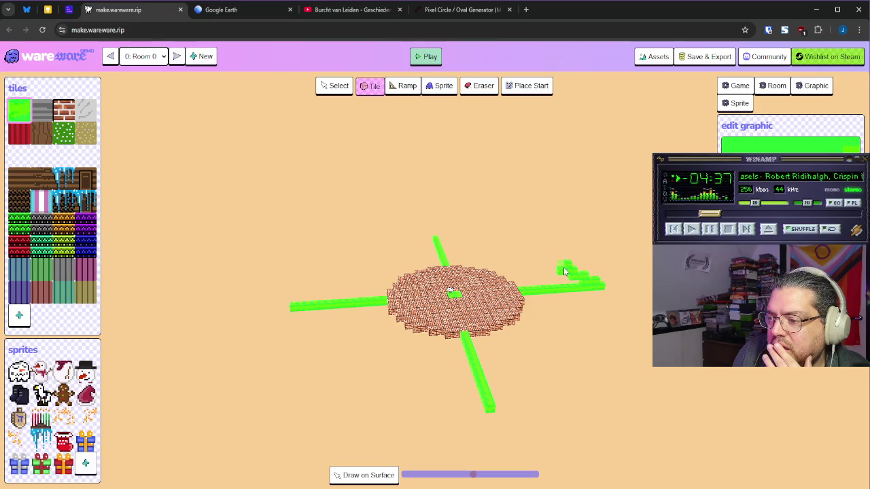
{"action": "key", "text": "e"}
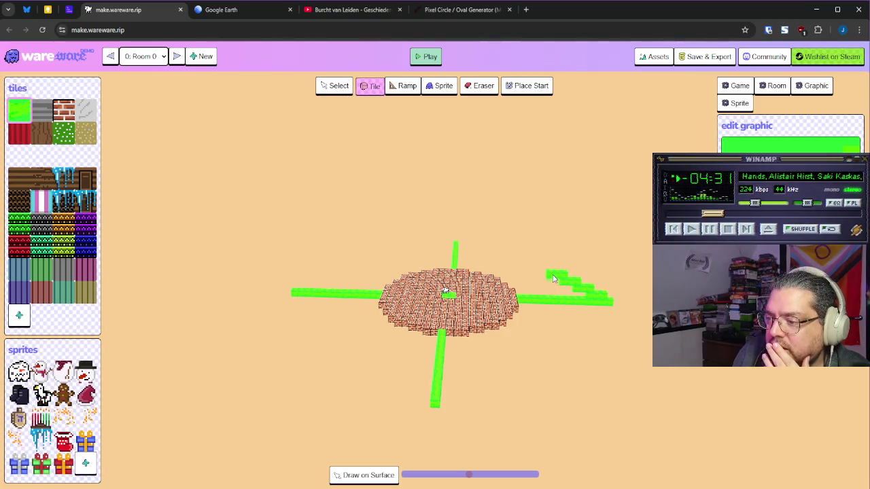
{"action": "key", "text": "e"}
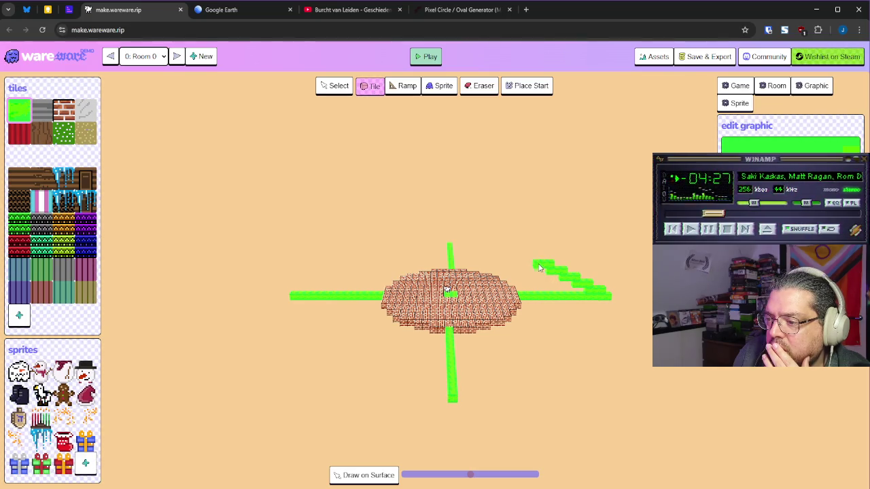
{"action": "left_click", "coordinate": [533, 258]}
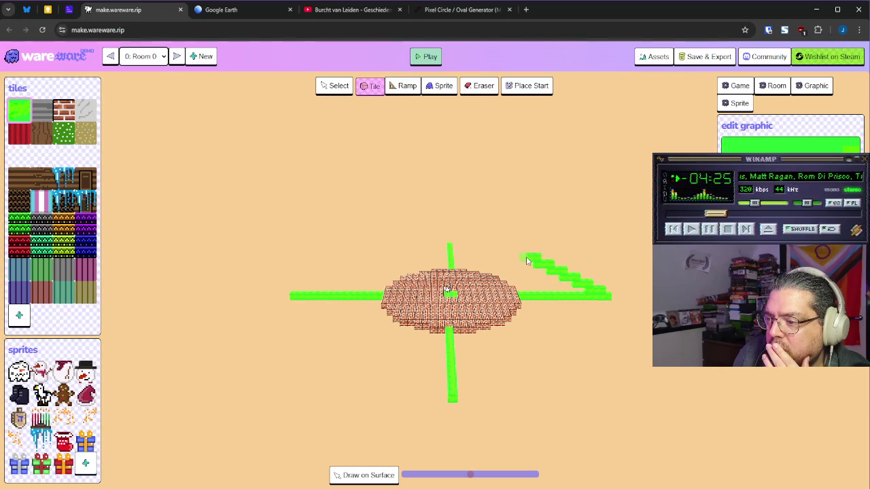
{"action": "left_click", "coordinate": [523, 253]}
{"action": "key", "text": "s"}
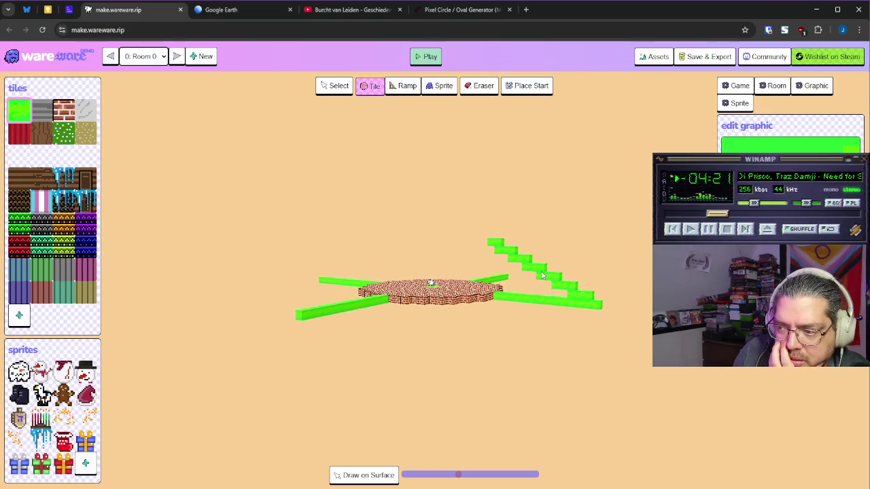
{"action": "key", "text": "w"}
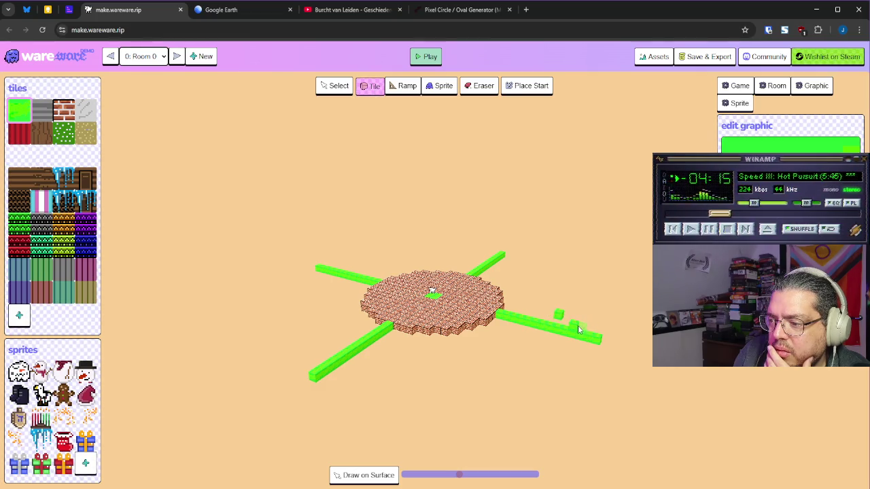
Step: Draw green wall strips from the left, right and lower arm ends toward the front around the disc
{"action": "key", "text": "e"}
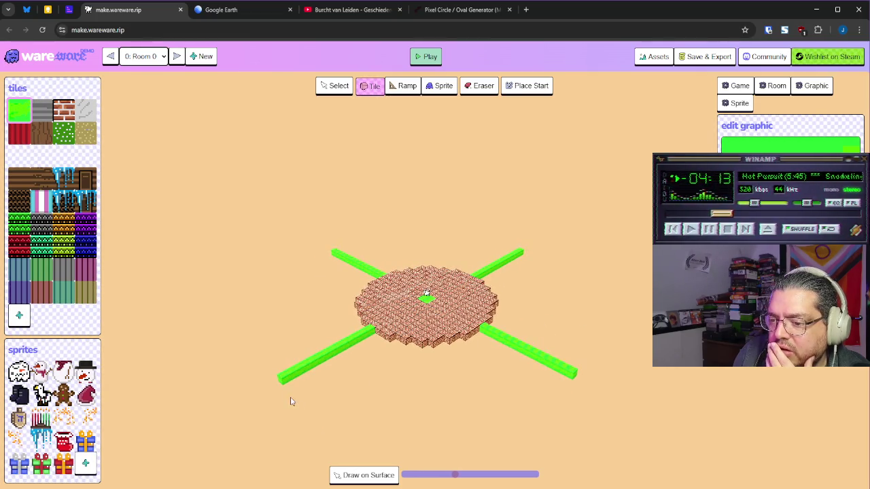
{"action": "left_click_drag", "start_coordinate": [286, 382], "coordinate": [331, 417]}
{"action": "key", "text": "q"}
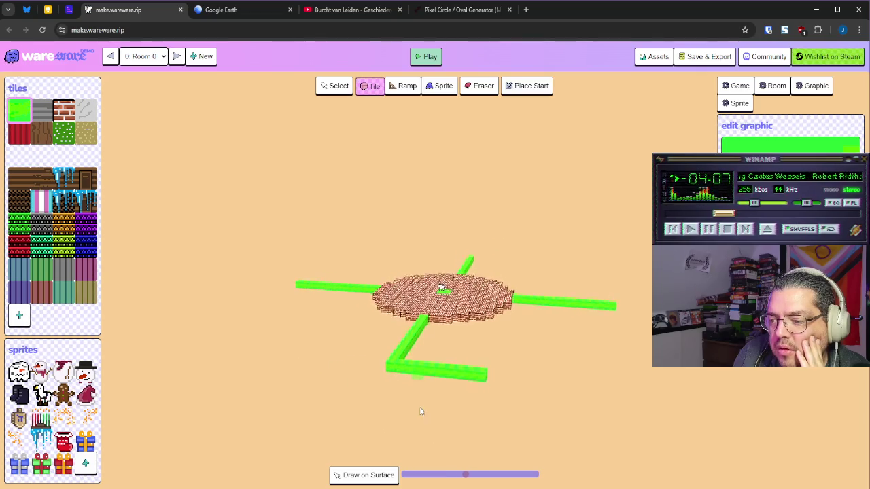
{"action": "left_click_drag", "start_coordinate": [607, 330], "coordinate": [593, 412]}
{"action": "mouse_move", "coordinate": [514, 406]}
{"action": "left_mouse_down"}
{"action": "mouse_move", "coordinate": [540, 411]}
{"action": "mouse_move", "coordinate": [577, 442]}
{"action": "mouse_move", "coordinate": [633, 361]}
{"action": "mouse_move", "coordinate": [642, 386]}
{"action": "mouse_move", "coordinate": [631, 245]}
{"action": "mouse_move", "coordinate": [585, 231]}
{"action": "left_mouse_up"}
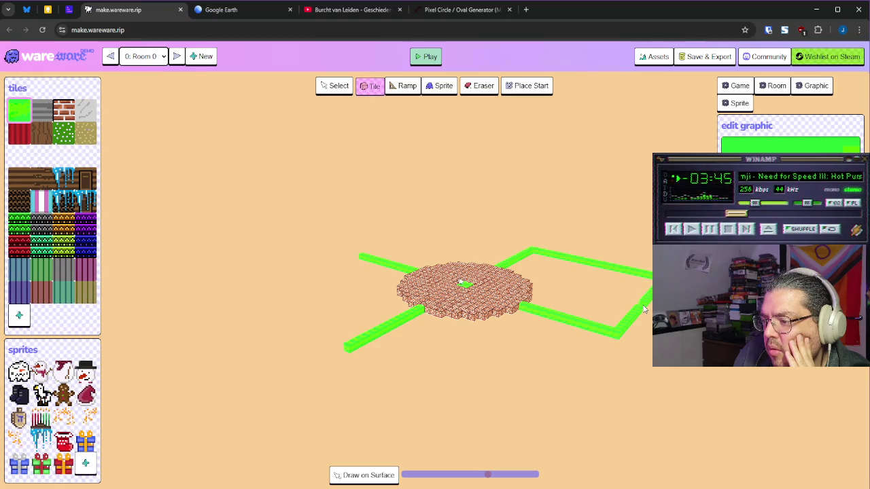
{"action": "mouse_move", "coordinate": [645, 309]}
{"action": "left_mouse_down"}
{"action": "mouse_move", "coordinate": [629, 368]}
{"action": "mouse_move", "coordinate": [602, 368]}
{"action": "mouse_move", "coordinate": [634, 375]}
{"action": "mouse_move", "coordinate": [452, 369]}
{"action": "mouse_move", "coordinate": [348, 336]}
{"action": "mouse_move", "coordinate": [438, 381]}
{"action": "mouse_move", "coordinate": [550, 379]}
{"action": "mouse_move", "coordinate": [616, 297]}
{"action": "mouse_move", "coordinate": [625, 310]}
{"action": "left_mouse_up"}
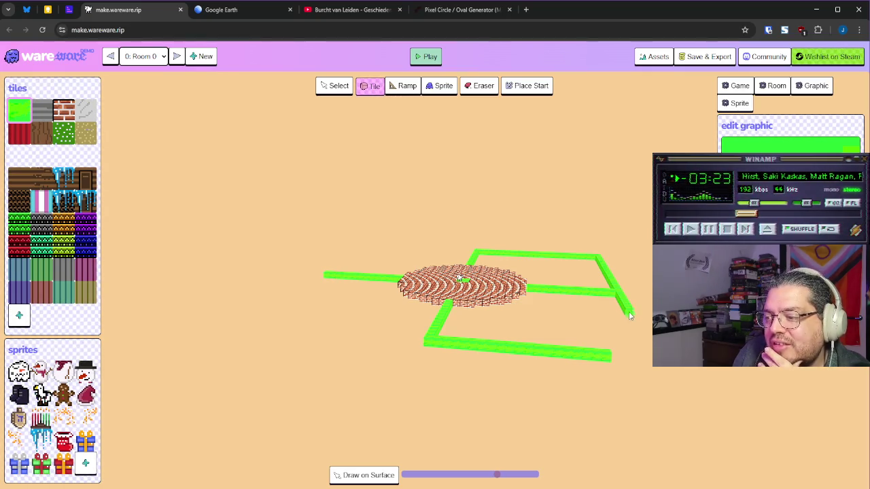
{"action": "mouse_move", "coordinate": [636, 324]}
{"action": "left_mouse_down"}
{"action": "mouse_move", "coordinate": [683, 388]}
{"action": "mouse_move", "coordinate": [667, 376]}
{"action": "left_mouse_up"}
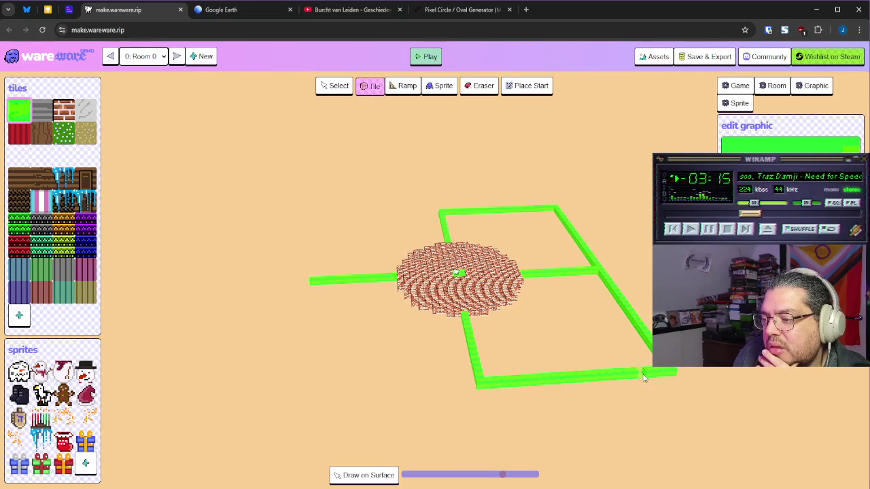
{"action": "mouse_move", "coordinate": [490, 379]}
{"action": "left_mouse_down"}
{"action": "mouse_move", "coordinate": [520, 376]}
{"action": "mouse_move", "coordinate": [557, 353]}
{"action": "mouse_move", "coordinate": [554, 342]}
{"action": "mouse_move", "coordinate": [450, 408]}
{"action": "mouse_move", "coordinate": [495, 411]}
{"action": "mouse_move", "coordinate": [500, 369]}
{"action": "mouse_move", "coordinate": [509, 415]}
{"action": "mouse_move", "coordinate": [517, 395]}
{"action": "mouse_move", "coordinate": [535, 406]}
{"action": "mouse_move", "coordinate": [431, 419]}
{"action": "mouse_move", "coordinate": [298, 337]}
{"action": "mouse_move", "coordinate": [325, 336]}
{"action": "mouse_move", "coordinate": [335, 351]}
{"action": "left_mouse_up"}
{"action": "mouse_move", "coordinate": [341, 358]}
{"action": "left_mouse_down"}
{"action": "mouse_move", "coordinate": [408, 425]}
{"action": "mouse_move", "coordinate": [384, 402]}
{"action": "mouse_move", "coordinate": [479, 404]}
{"action": "left_mouse_up"}
Step: Extend the lower-right green wall tile by tile to the front corner
{"action": "left_click", "coordinate": [511, 356]}
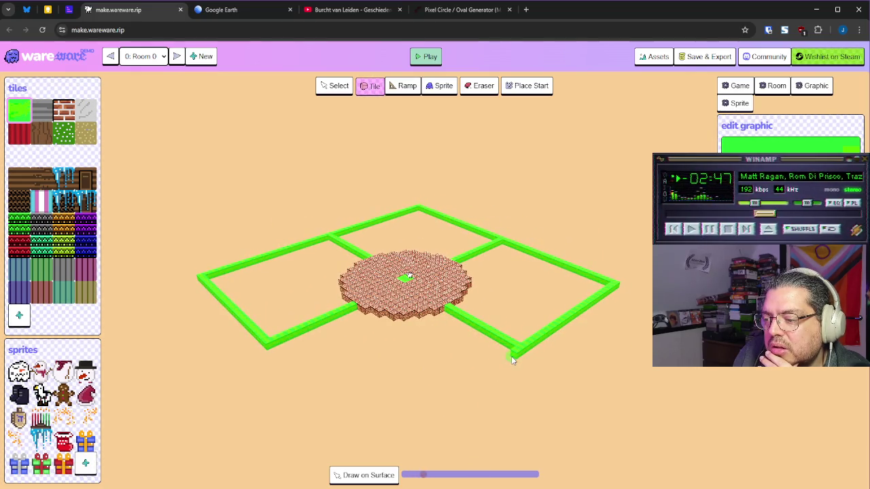
{"action": "left_click", "coordinate": [500, 367]}
{"action": "left_click", "coordinate": [484, 374]}
{"action": "left_click", "coordinate": [461, 391]}
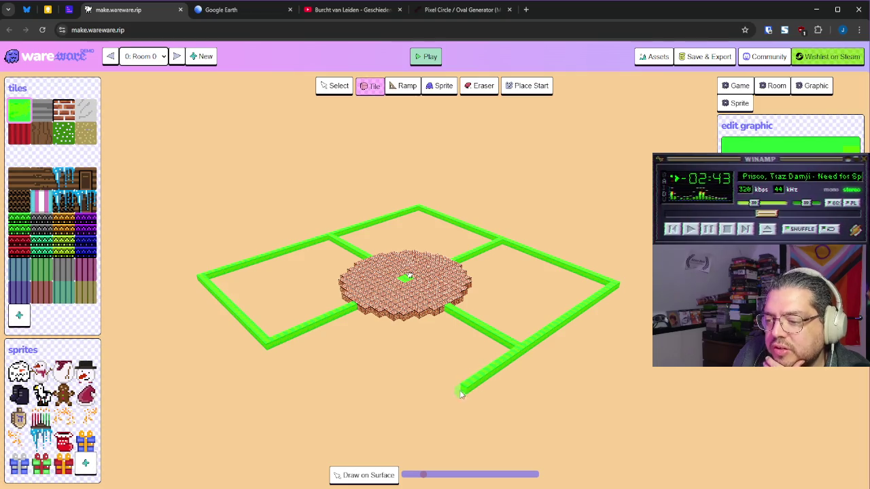
{"action": "left_click", "coordinate": [449, 403]}
{"action": "left_click", "coordinate": [429, 412]}
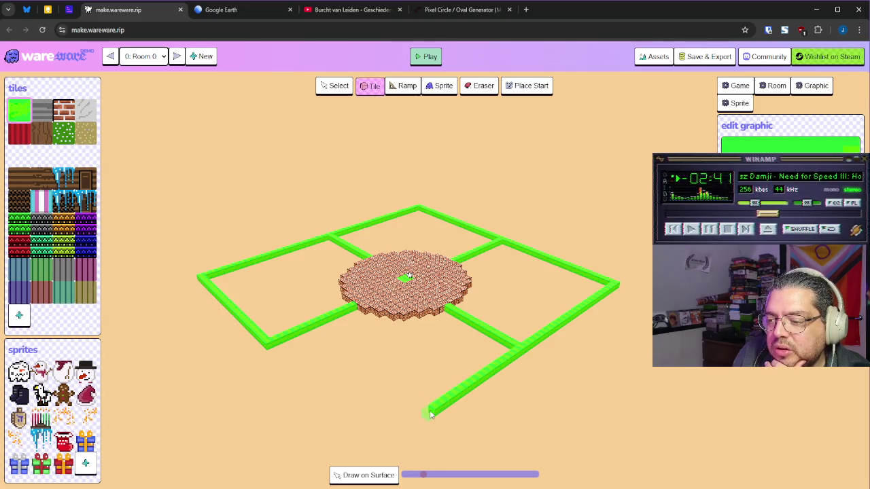
{"action": "left_click", "coordinate": [414, 422]}
{"action": "left_click", "coordinate": [400, 436]}
{"action": "left_click", "coordinate": [385, 444]}
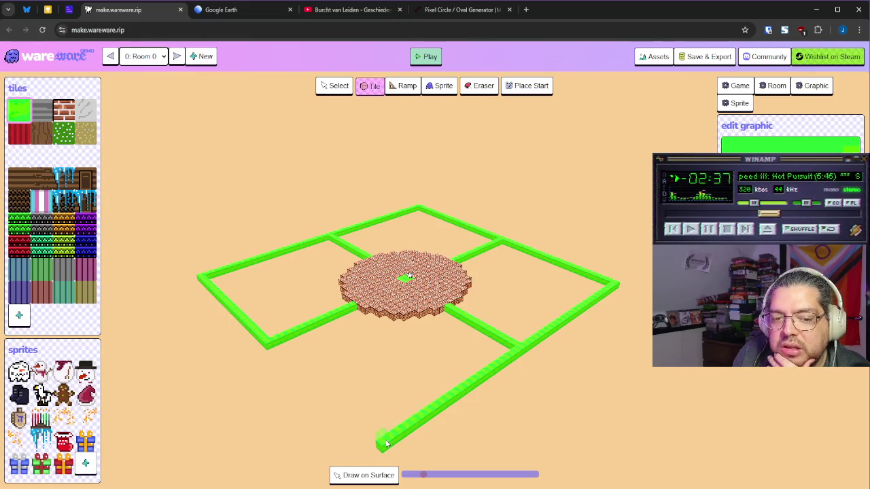
{"action": "left_click", "coordinate": [374, 448]}
Step: Extend the left green wall tile by tile until it joins the front corner
{"action": "left_click", "coordinate": [272, 352]}
{"action": "left_click", "coordinate": [288, 366]}
{"action": "left_click", "coordinate": [295, 373]}
{"action": "left_click", "coordinate": [302, 378]}
{"action": "left_click", "coordinate": [320, 397]}
{"action": "left_click", "coordinate": [333, 408]}
{"action": "left_click", "coordinate": [340, 416]}
{"action": "left_click", "coordinate": [347, 423]}
{"action": "left_click", "coordinate": [355, 432]}
{"action": "left_click", "coordinate": [362, 440]}
{"action": "left_click", "coordinate": [367, 447]}
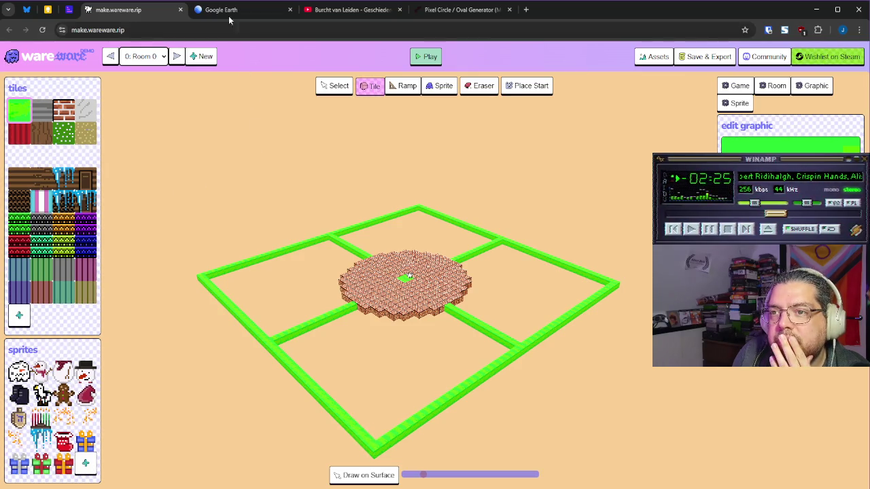
Step: Place the first two green blocks of the staircase on the right arm
{"action": "left_click", "coordinate": [270, 66]}
{"action": "mouse_move", "coordinate": [378, 252]}
{"action": "left_mouse_down"}
{"action": "mouse_move", "coordinate": [330, 261]}
{"action": "mouse_move", "coordinate": [420, 290]}
{"action": "mouse_move", "coordinate": [371, 258]}
{"action": "mouse_move", "coordinate": [489, 364]}
{"action": "mouse_move", "coordinate": [526, 359]}
{"action": "left_mouse_up"}
{"action": "mouse_move", "coordinate": [599, 352]}
{"action": "left_mouse_down"}
{"action": "mouse_move", "coordinate": [610, 343]}
{"action": "mouse_move", "coordinate": [604, 307]}
{"action": "left_mouse_up"}
{"action": "left_click", "coordinate": [593, 305]}
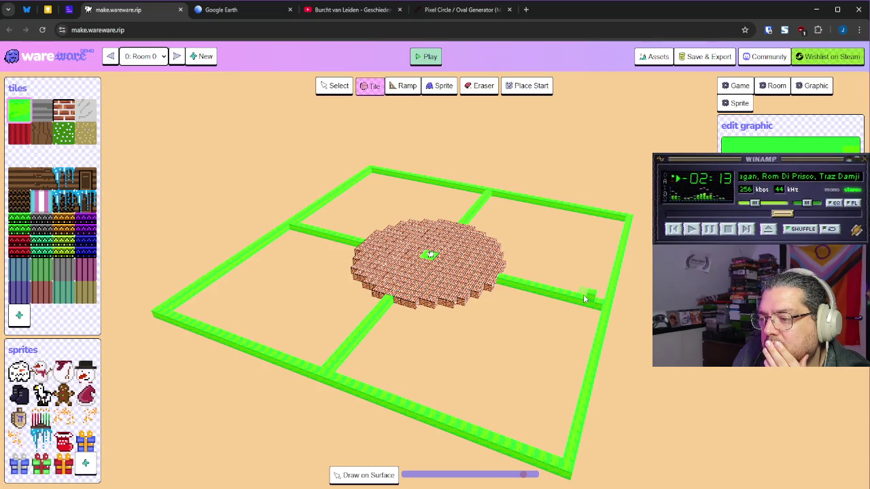
{"action": "left_click", "coordinate": [581, 295]}
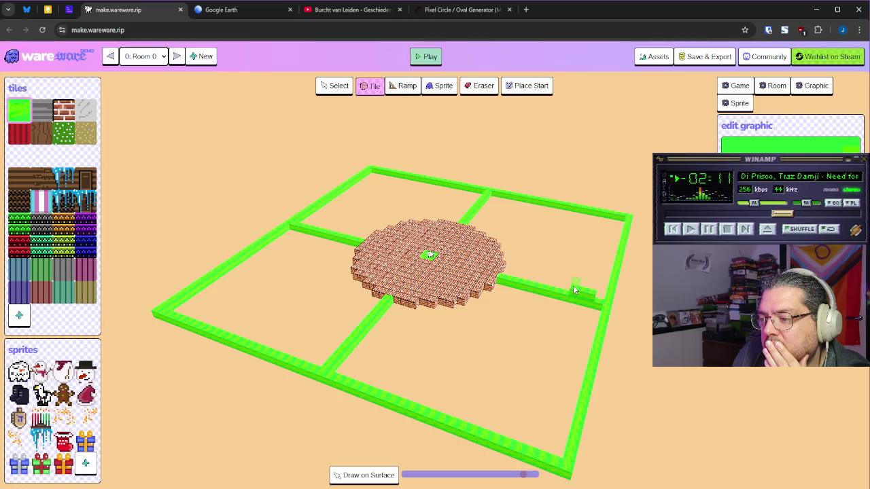
Step: Stack six more green steps, raising the staircase to its top
{"action": "left_click_drag", "start_coordinate": [548, 289], "coordinate": [583, 283]}
{"action": "left_click", "coordinate": [540, 237]}
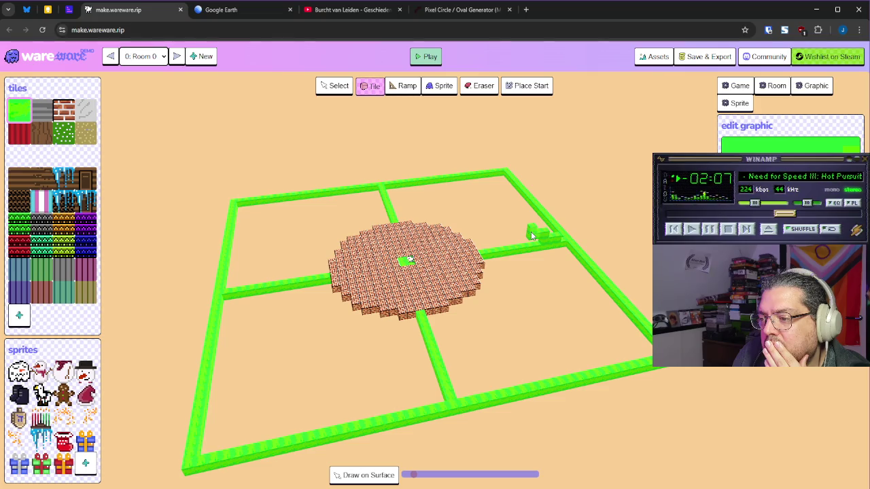
{"action": "left_click", "coordinate": [531, 234]}
{"action": "left_click", "coordinate": [518, 231]}
{"action": "left_click", "coordinate": [515, 224]}
{"action": "left_click", "coordinate": [504, 228]}
{"action": "left_click", "coordinate": [494, 226]}
Step: Review the staircase from several angles, then bring up the Burcht van Leiden castle video
{"action": "key", "text": "Left"}
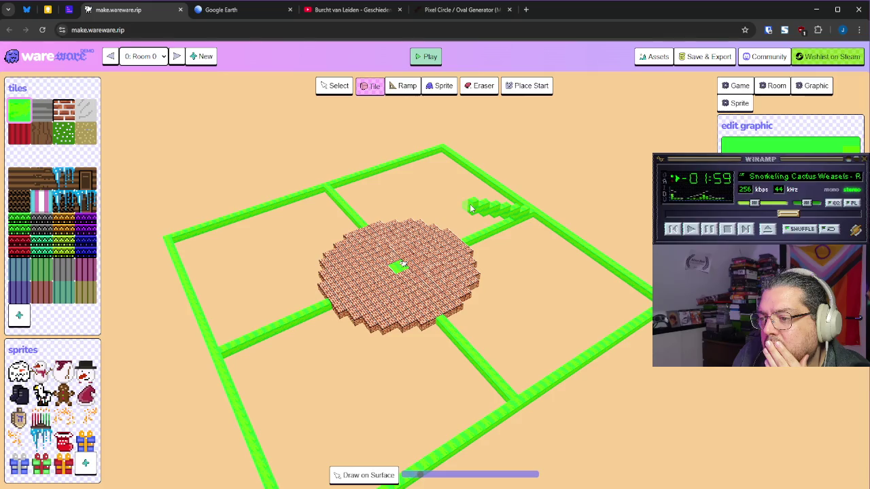
{"action": "key", "text": "Left"}
{"action": "mouse_move", "coordinate": [506, 234]}
{"action": "left_mouse_down"}
{"action": "mouse_move", "coordinate": [466, 210]}
{"action": "mouse_move", "coordinate": [471, 200]}
{"action": "left_mouse_up"}
{"action": "mouse_move", "coordinate": [517, 266]}
{"action": "left_mouse_down"}
{"action": "mouse_move", "coordinate": [521, 284]}
{"action": "mouse_move", "coordinate": [503, 351]}
{"action": "mouse_move", "coordinate": [516, 334]}
{"action": "mouse_move", "coordinate": [517, 349]}
{"action": "mouse_move", "coordinate": [507, 311]}
{"action": "mouse_move", "coordinate": [476, 275]}
{"action": "mouse_move", "coordinate": [476, 299]}
{"action": "mouse_move", "coordinate": [486, 278]}
{"action": "mouse_move", "coordinate": [494, 291]}
{"action": "mouse_move", "coordinate": [505, 284]}
{"action": "left_mouse_up"}
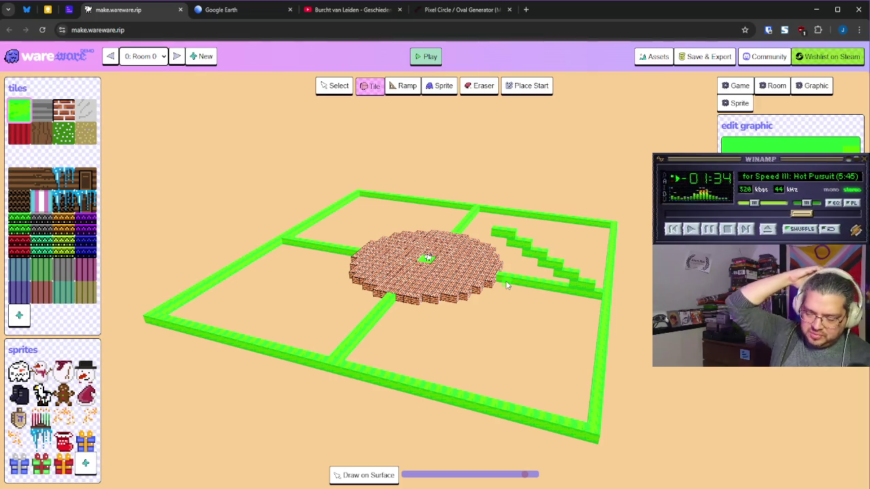
{"action": "left_click", "coordinate": [362, 15]}
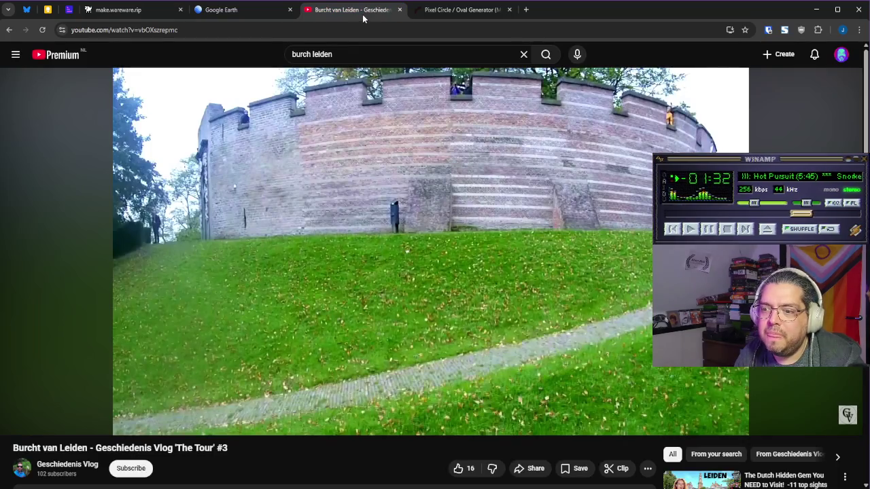
{"action": "left_click", "coordinate": [117, 10]}
{"action": "mouse_move", "coordinate": [605, 303]}
{"action": "left_mouse_down"}
{"action": "mouse_move", "coordinate": [566, 277]}
{"action": "mouse_move", "coordinate": [533, 348]}
{"action": "mouse_move", "coordinate": [579, 379]}
{"action": "mouse_move", "coordinate": [590, 329]}
{"action": "mouse_move", "coordinate": [502, 245]}
{"action": "mouse_move", "coordinate": [546, 277]}
{"action": "mouse_move", "coordinate": [509, 301]}
{"action": "mouse_move", "coordinate": [540, 365]}
{"action": "mouse_move", "coordinate": [496, 348]}
{"action": "mouse_move", "coordinate": [455, 351]}
{"action": "mouse_move", "coordinate": [483, 285]}
{"action": "left_mouse_up"}
{"action": "scroll", "coordinate": [541, 361], "scroll_direction": "up", "scroll_amount": 5}
{"action": "mouse_move", "coordinate": [517, 336]}
{"action": "left_mouse_down"}
{"action": "mouse_move", "coordinate": [428, 365]}
{"action": "mouse_move", "coordinate": [537, 365]}
{"action": "mouse_move", "coordinate": [597, 327]}
{"action": "left_mouse_up"}
{"action": "scroll", "coordinate": [524, 365], "scroll_direction": "down", "scroll_amount": 5}
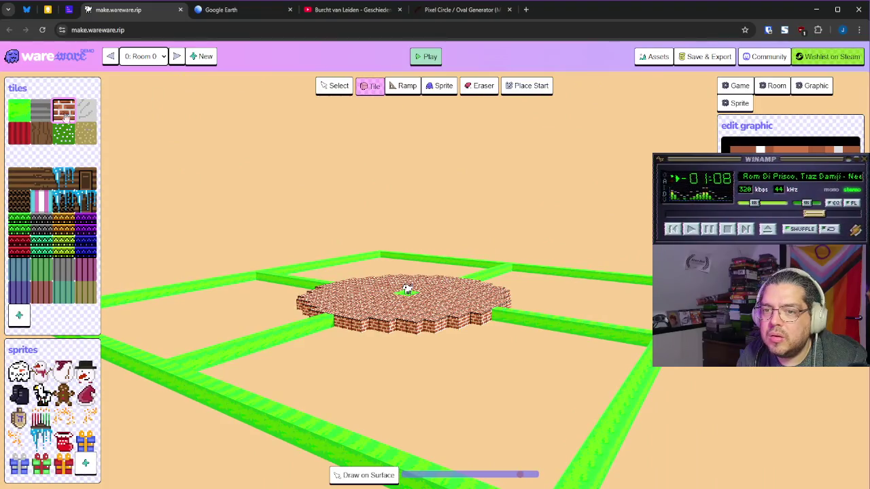
Step: Place three raised green blocks side by side on the road
{"action": "left_click", "coordinate": [19, 110]}
{"action": "mouse_move", "coordinate": [523, 292]}
{"action": "left_mouse_down"}
{"action": "mouse_move", "coordinate": [518, 327]}
{"action": "mouse_move", "coordinate": [625, 351]}
{"action": "mouse_move", "coordinate": [639, 385]}
{"action": "left_mouse_up"}
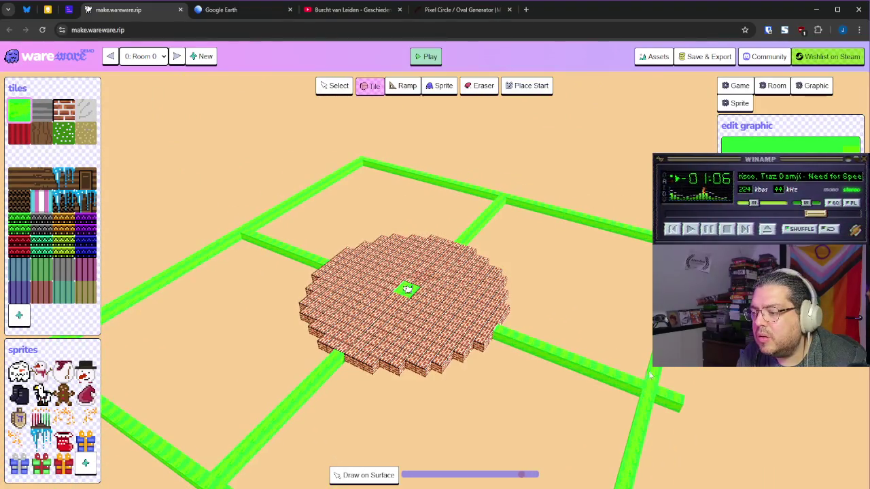
{"action": "left_click", "coordinate": [628, 372]}
{"action": "left_click_drag", "start_coordinate": [629, 372], "coordinate": [611, 285]}
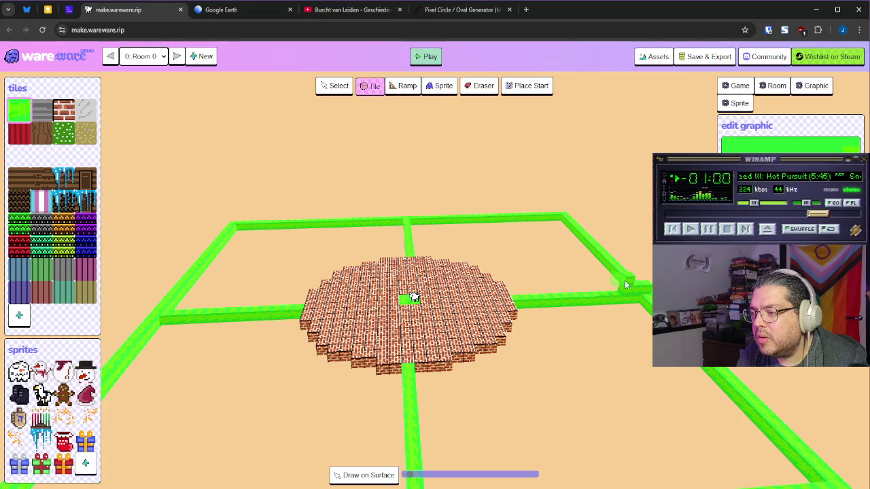
{"action": "left_click", "coordinate": [608, 286]}
{"action": "left_click", "coordinate": [604, 272]}
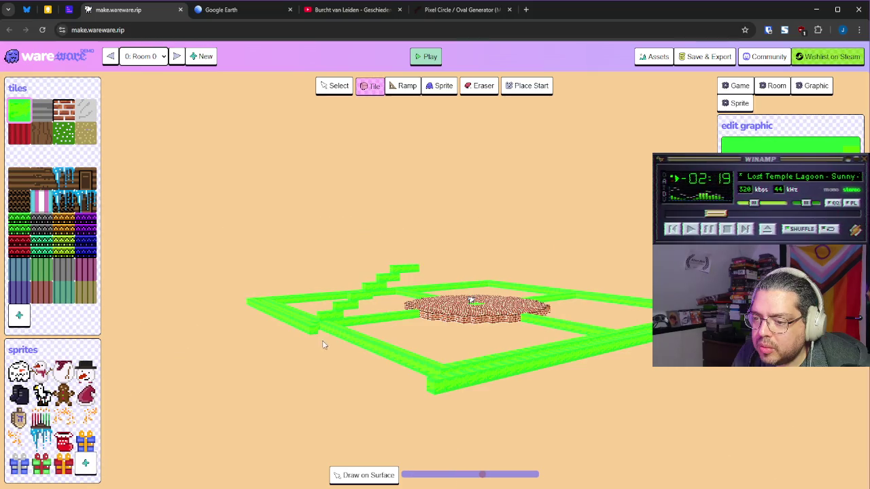
Step: Draw a second parallel green wall along the frame's front edge
{"action": "mouse_move", "coordinate": [324, 336]}
{"action": "left_mouse_down"}
{"action": "mouse_move", "coordinate": [369, 367]}
{"action": "mouse_move", "coordinate": [359, 355]}
{"action": "mouse_move", "coordinate": [425, 375]}
{"action": "left_mouse_up"}
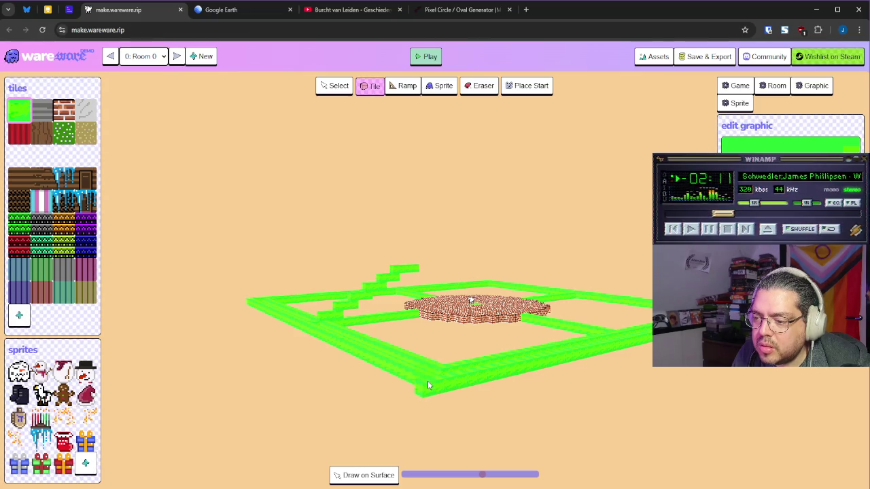
{"action": "scroll", "coordinate": [445, 384], "scroll_direction": "up", "scroll_amount": 4}
{"action": "scroll", "coordinate": [510, 411], "scroll_direction": "up", "scroll_amount": 2}
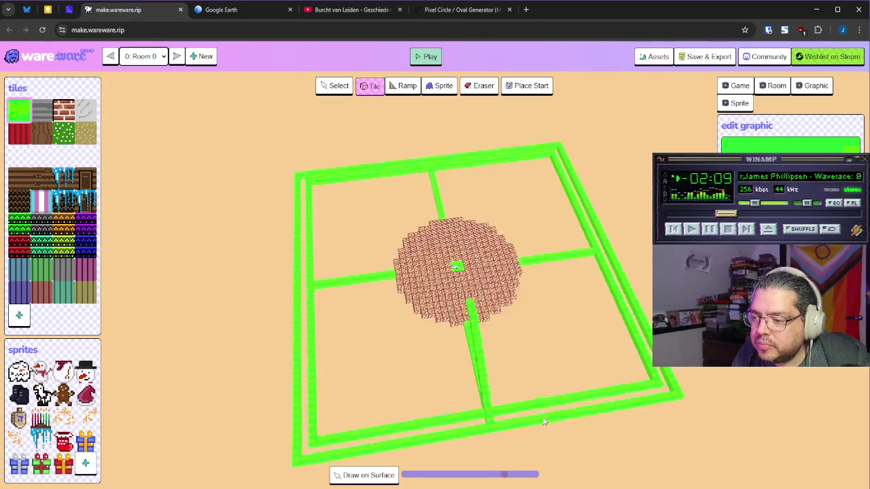
{"action": "scroll", "coordinate": [674, 412], "scroll_direction": "up", "scroll_amount": 2}
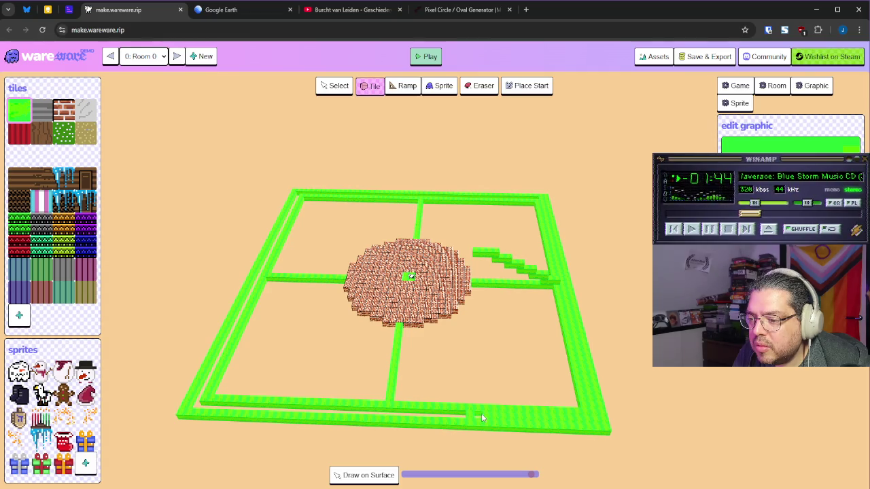
{"action": "left_click_drag", "start_coordinate": [474, 416], "coordinate": [376, 413]}
{"action": "left_click_drag", "start_coordinate": [279, 405], "coordinate": [320, 408]}
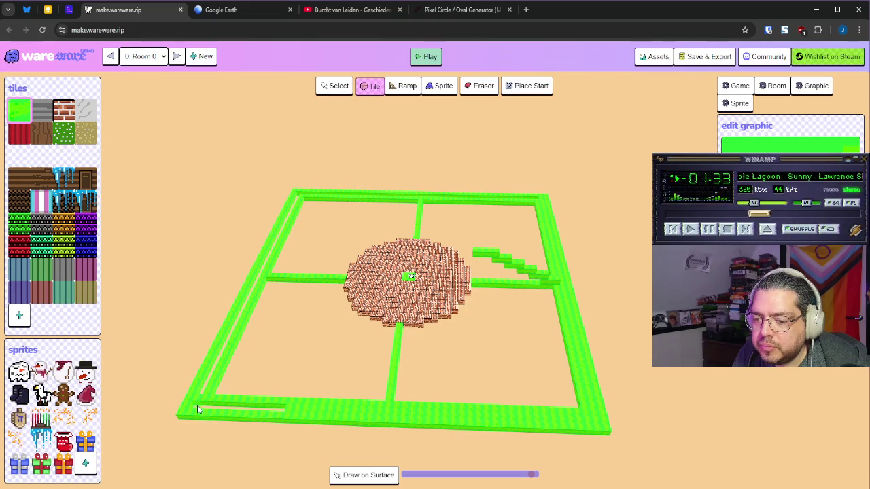
{"action": "left_click_drag", "start_coordinate": [220, 411], "coordinate": [252, 412]}
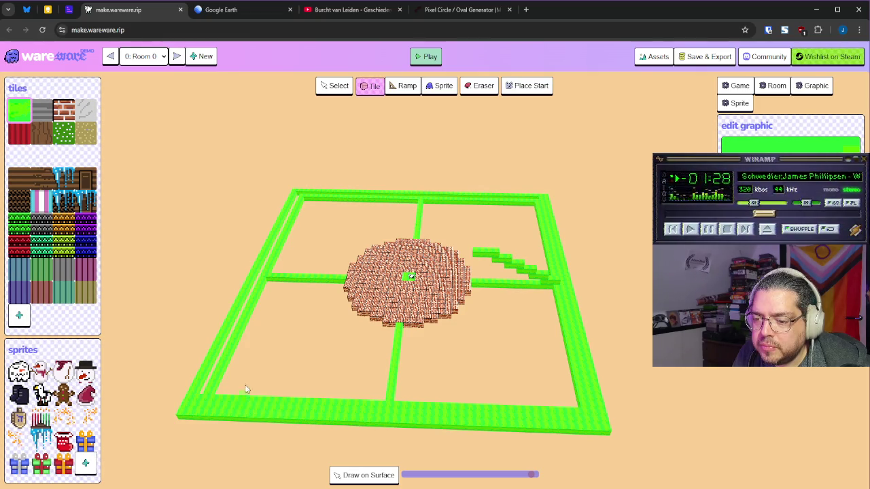
{"action": "key", "text": "q"}
{"action": "key", "text": "q"}
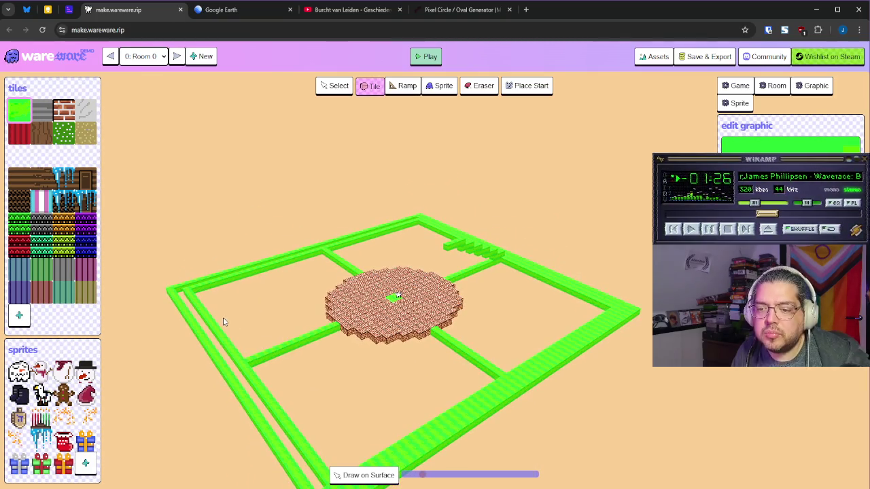
{"action": "key", "text": "q"}
{"action": "key", "text": "q"}
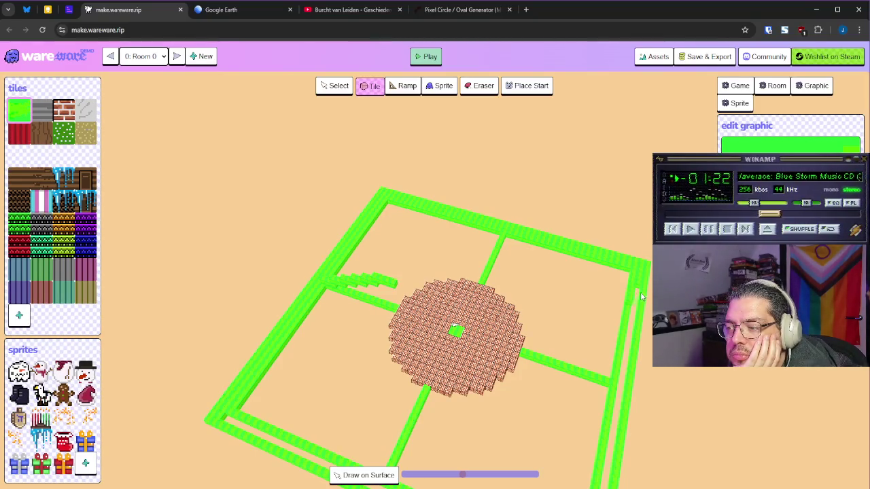
{"action": "key", "text": "q"}
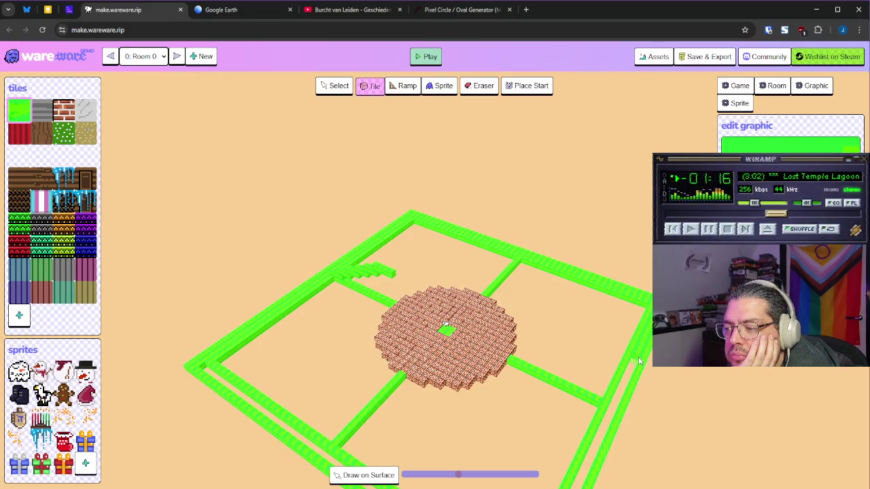
{"action": "key", "text": "q"}
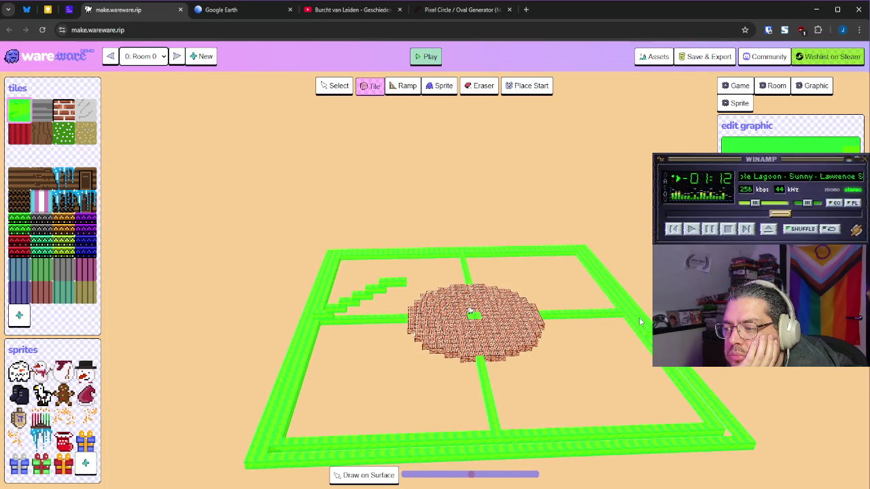
{"action": "key", "text": "q"}
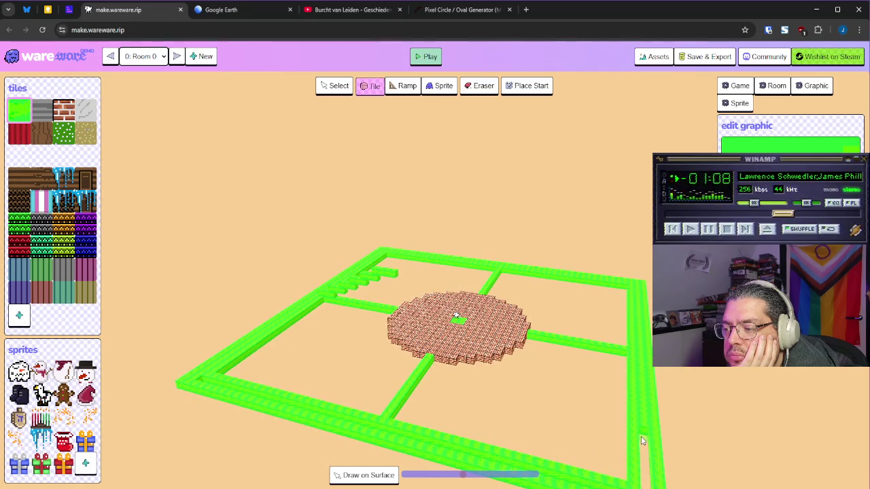
{"action": "mouse_move", "coordinate": [646, 477]}
{"action": "left_mouse_down"}
{"action": "mouse_move", "coordinate": [614, 417]}
{"action": "mouse_move", "coordinate": [722, 414]}
{"action": "left_mouse_up"}
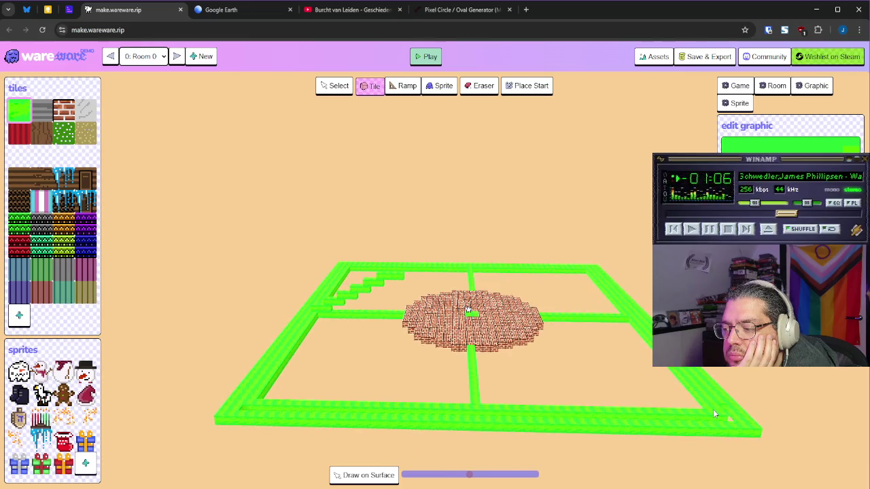
{"action": "mouse_move", "coordinate": [661, 410]}
{"action": "left_mouse_down"}
{"action": "mouse_move", "coordinate": [713, 422]}
{"action": "mouse_move", "coordinate": [752, 349]}
{"action": "left_mouse_up"}
{"action": "mouse_move", "coordinate": [478, 296]}
{"action": "left_mouse_down"}
{"action": "mouse_move", "coordinate": [530, 279]}
{"action": "mouse_move", "coordinate": [643, 270]}
{"action": "left_mouse_up"}
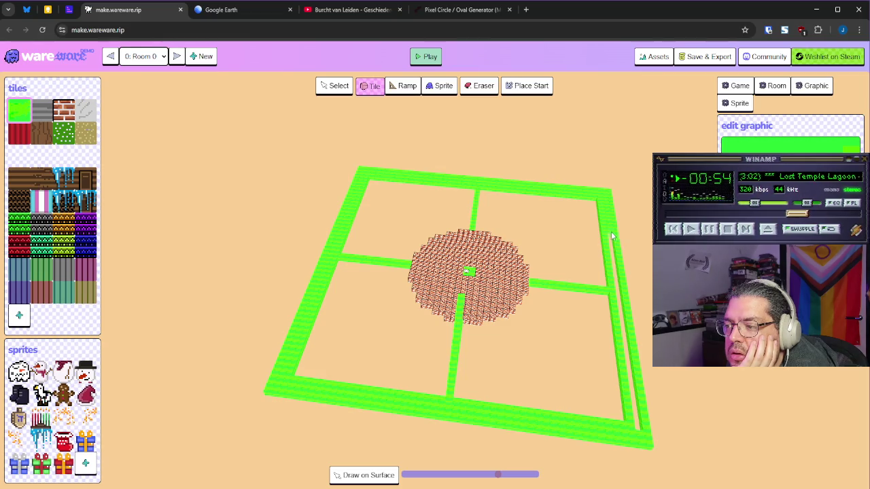
Step: Stack a green block on the stepped path toward the front wall, then open the Game Data options
{"action": "left_click_drag", "start_coordinate": [617, 265], "coordinate": [624, 281]}
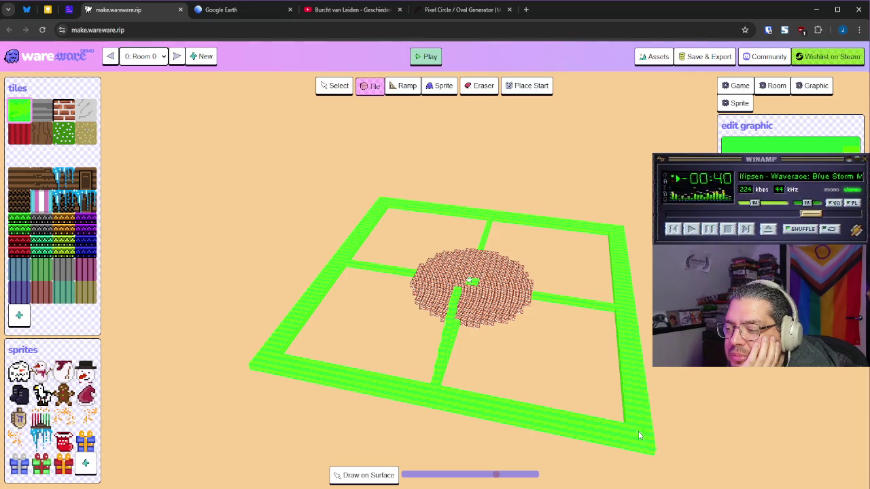
{"action": "mouse_move", "coordinate": [641, 428]}
{"action": "left_mouse_down"}
{"action": "mouse_move", "coordinate": [526, 390]}
{"action": "mouse_move", "coordinate": [506, 358]}
{"action": "mouse_move", "coordinate": [530, 398]}
{"action": "mouse_move", "coordinate": [442, 388]}
{"action": "mouse_move", "coordinate": [428, 357]}
{"action": "left_mouse_up"}
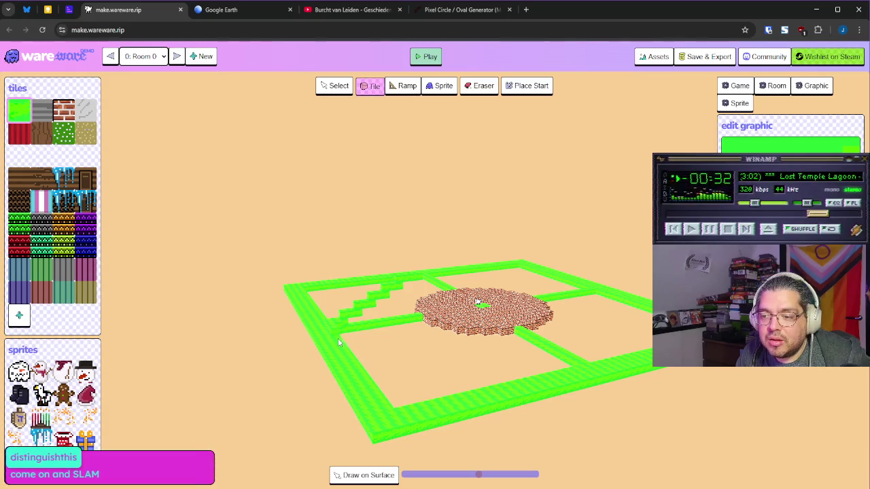
{"action": "left_click_drag", "start_coordinate": [350, 347], "coordinate": [384, 365]}
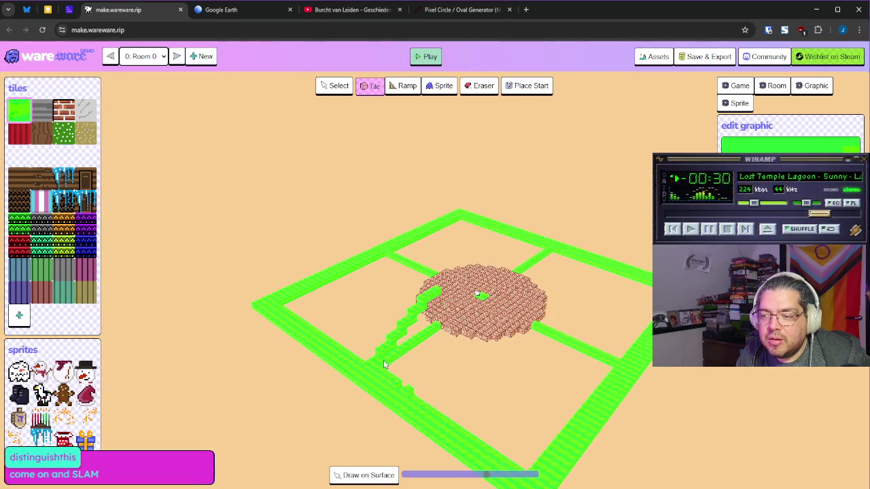
{"action": "mouse_move", "coordinate": [415, 389]}
{"action": "left_mouse_down"}
{"action": "mouse_move", "coordinate": [490, 362]}
{"action": "mouse_move", "coordinate": [415, 353]}
{"action": "mouse_move", "coordinate": [632, 365]}
{"action": "left_mouse_up"}
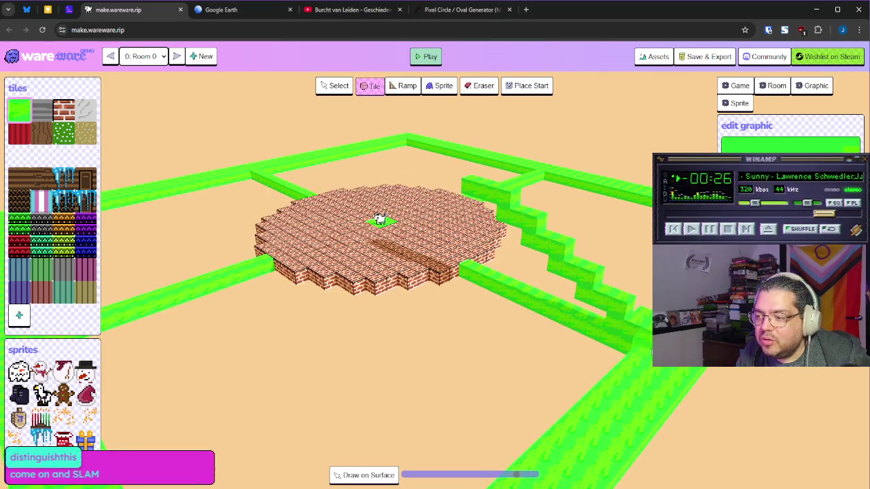
{"action": "left_click", "coordinate": [589, 390]}
{"action": "scroll", "coordinate": [605, 369], "scroll_direction": "down", "scroll_amount": 5}
{"action": "left_click_drag", "start_coordinate": [602, 371], "coordinate": [492, 344]}
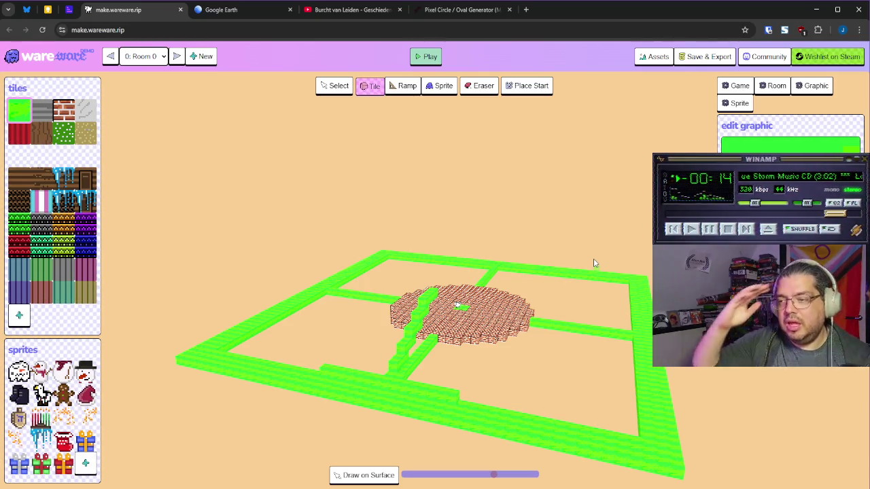
{"action": "left_click", "coordinate": [709, 56]}
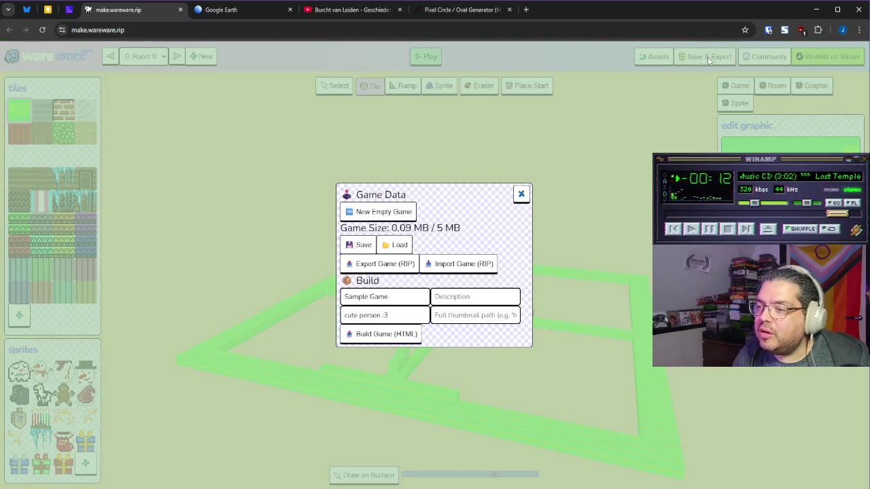
Step: Save the level's game data and bring the Game Data options back up
{"action": "left_click", "coordinate": [361, 247]}
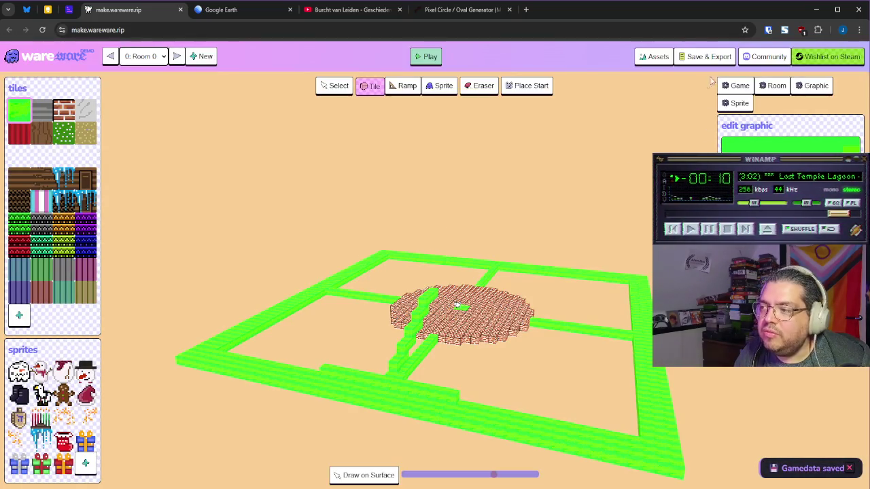
{"action": "left_click", "coordinate": [700, 59]}
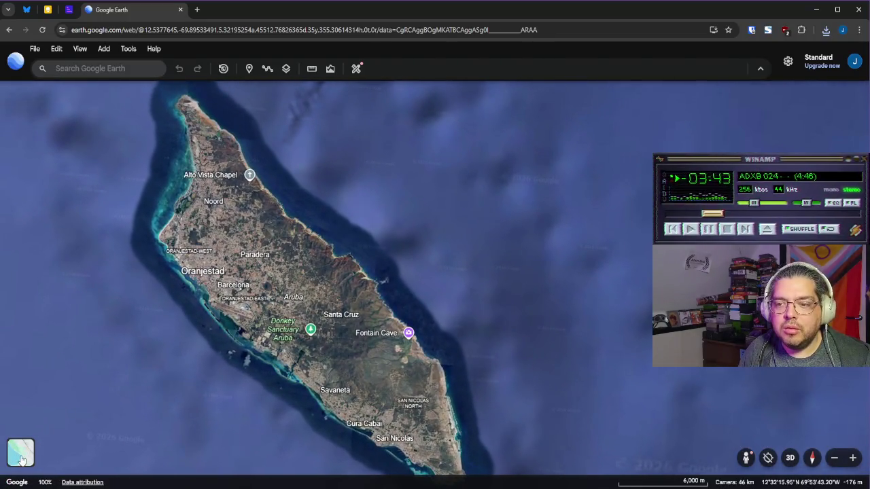
Step: Switch the Google Earth basemap to the Clean style without labels
{"action": "left_click", "coordinate": [21, 453]}
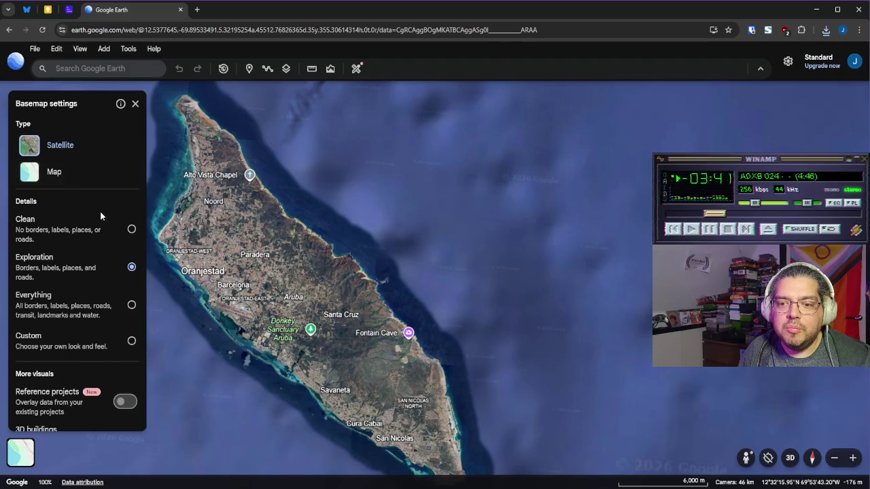
{"action": "left_click", "coordinate": [132, 230]}
{"action": "left_click", "coordinate": [136, 103]}
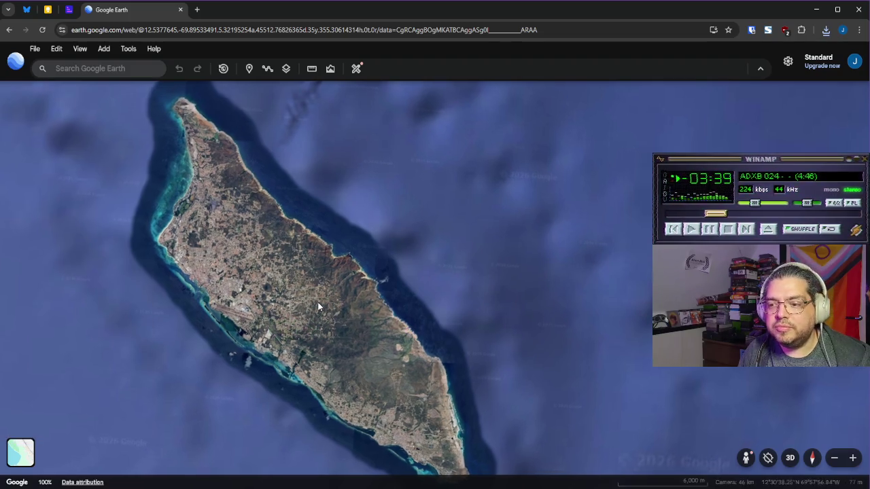
Step: Zoom in onto Aruba's rocky northeast coastline with its dirt tracks
{"action": "scroll", "coordinate": [313, 321], "scroll_direction": "down", "scroll_amount": 5}
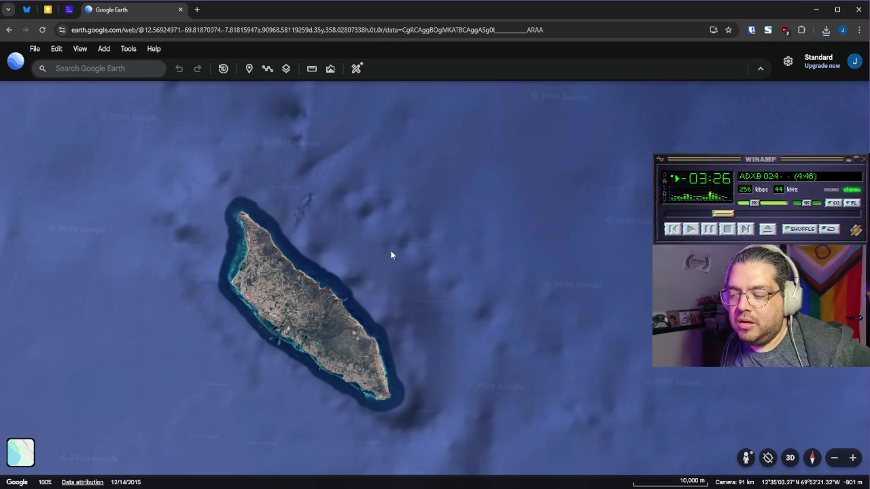
{"action": "scroll", "coordinate": [306, 355], "scroll_direction": "up", "scroll_amount": 3}
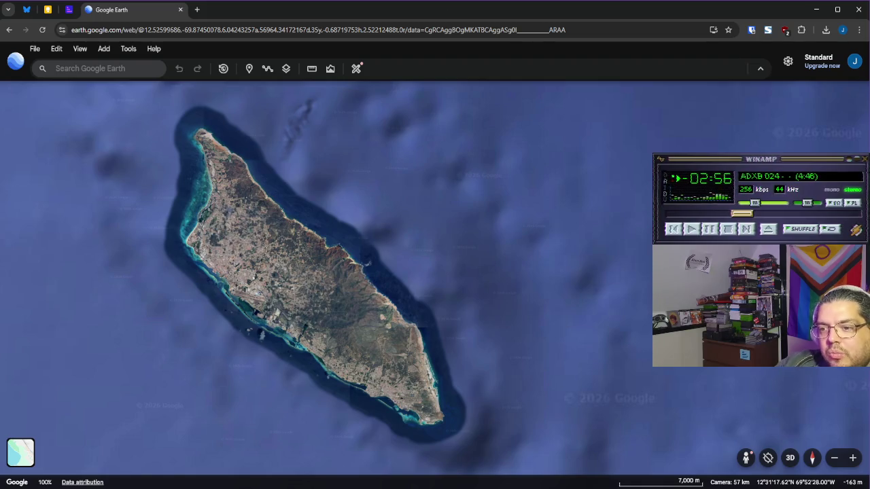
{"action": "scroll", "coordinate": [305, 221], "scroll_direction": "up", "scroll_amount": 1}
{"action": "scroll", "coordinate": [304, 221], "scroll_direction": "up", "scroll_amount": 5}
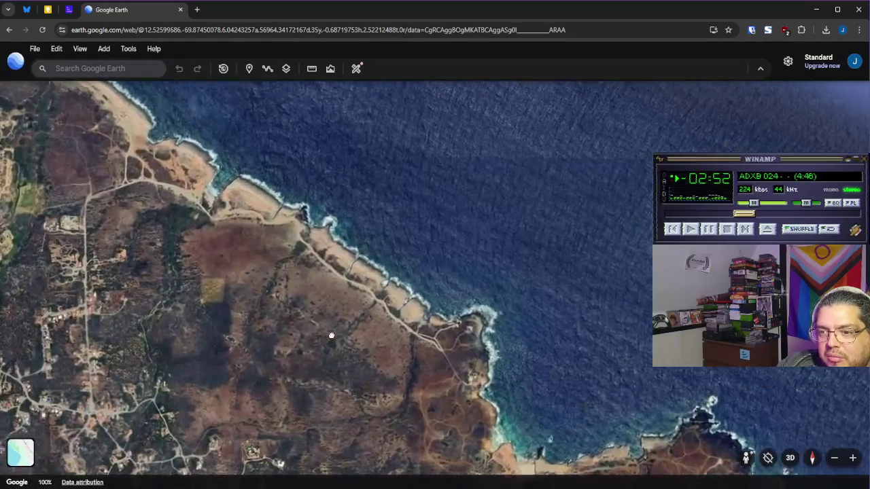
Step: Zoom into the northeast headland, pan along the coast, then pull back to all of Aruba
{"action": "scroll", "coordinate": [496, 382], "scroll_direction": "up", "scroll_amount": 5}
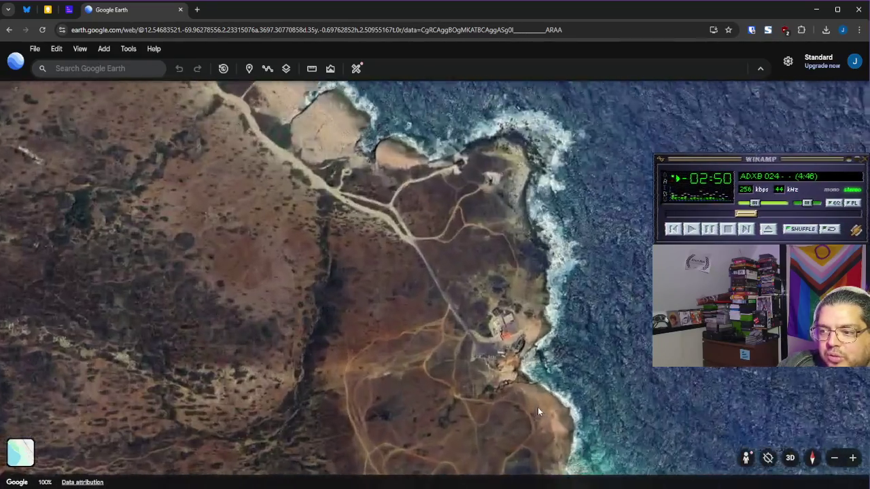
{"action": "scroll", "coordinate": [538, 408], "scroll_direction": "up", "scroll_amount": 3}
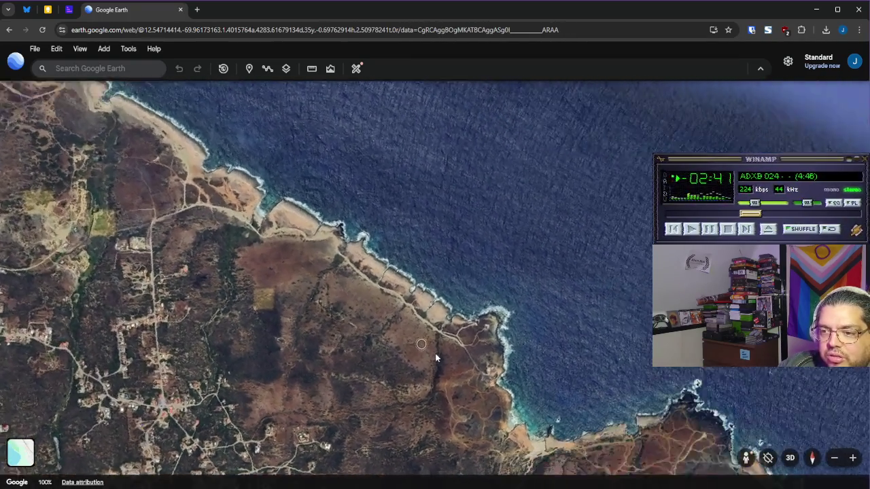
{"action": "mouse_move", "coordinate": [435, 353]}
{"action": "left_mouse_down"}
{"action": "mouse_move", "coordinate": [421, 331]}
{"action": "mouse_move", "coordinate": [447, 333]}
{"action": "left_mouse_up"}
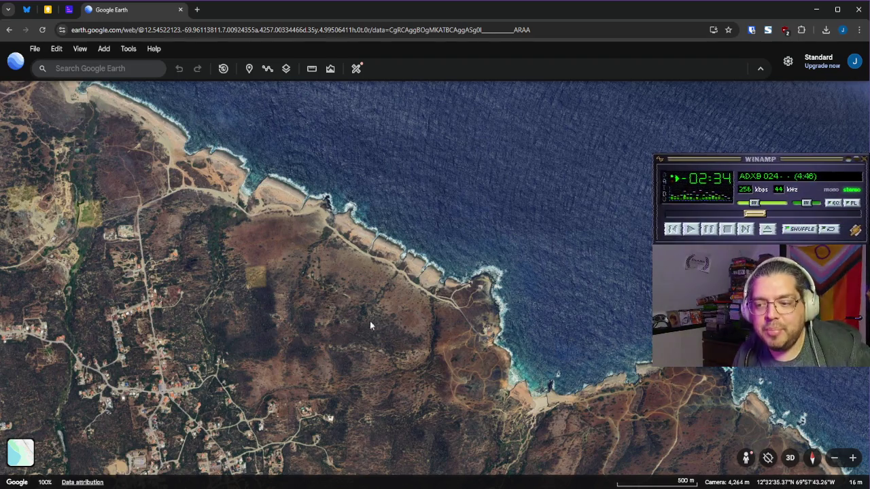
{"action": "scroll", "coordinate": [299, 309], "scroll_direction": "down", "scroll_amount": 5}
{"action": "scroll", "coordinate": [306, 313], "scroll_direction": "down", "scroll_amount": 5}
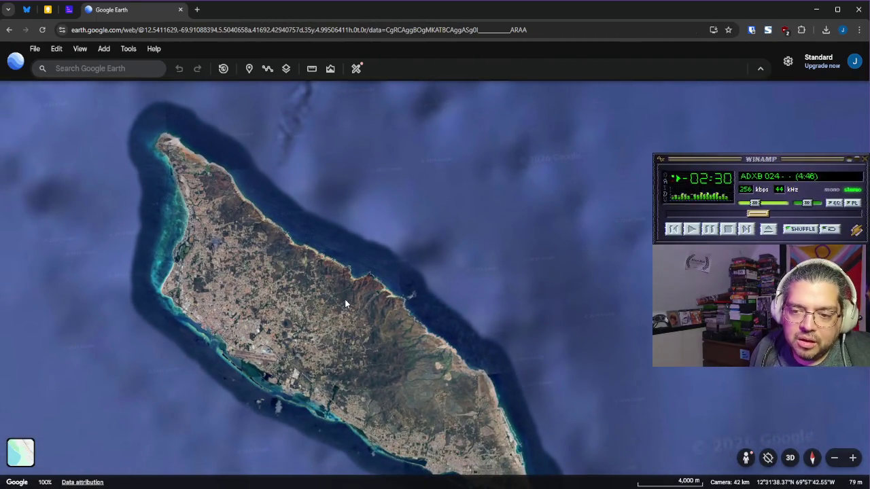
Step: Skip the music track and adjust the zoom over Aruba, ending on the southwestern harbour town
{"action": "left_click", "coordinate": [746, 229]}
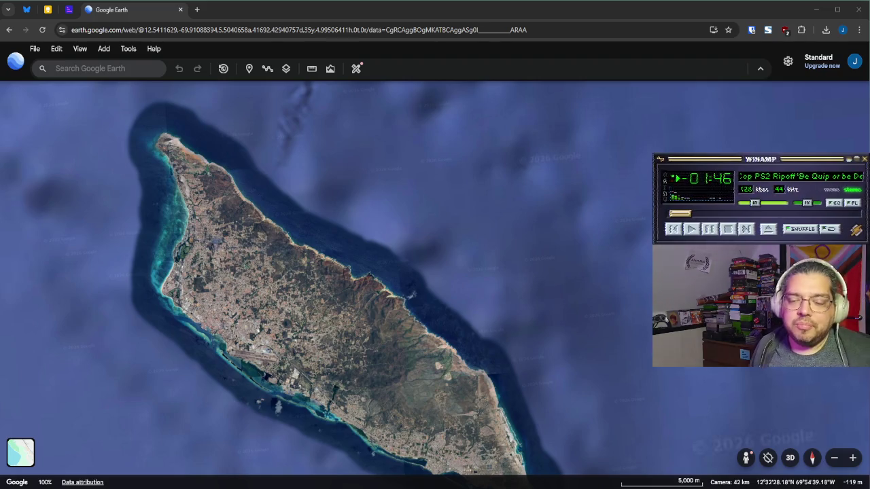
{"action": "left_click_drag", "start_coordinate": [348, 294], "coordinate": [351, 277]}
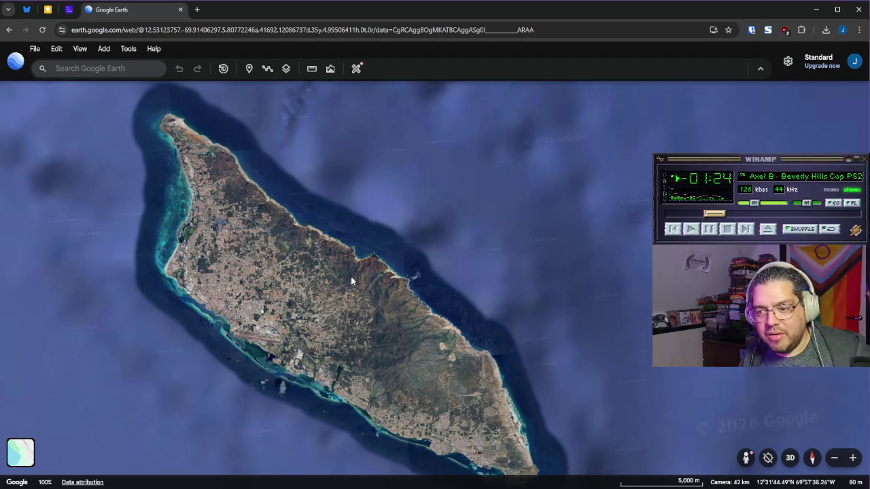
{"action": "scroll", "coordinate": [266, 284], "scroll_direction": "up", "scroll_amount": 5}
{"action": "scroll", "coordinate": [337, 292], "scroll_direction": "down", "scroll_amount": 3}
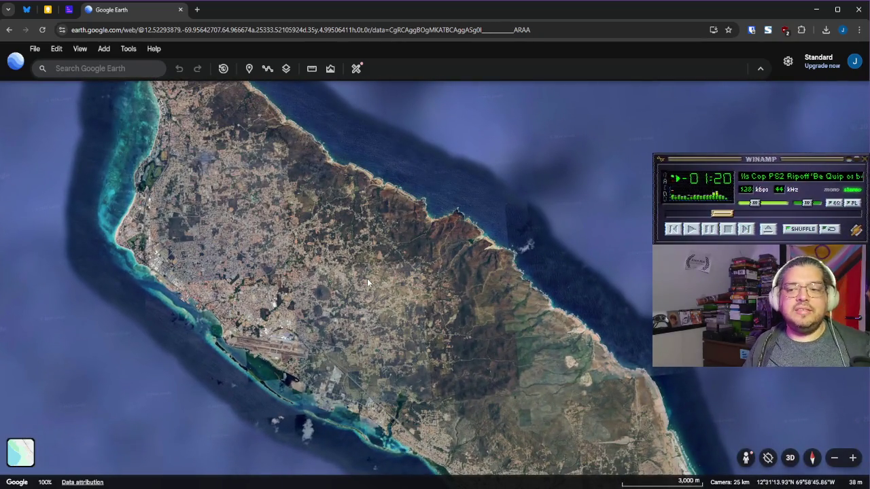
{"action": "scroll", "coordinate": [354, 266], "scroll_direction": "down", "scroll_amount": 2}
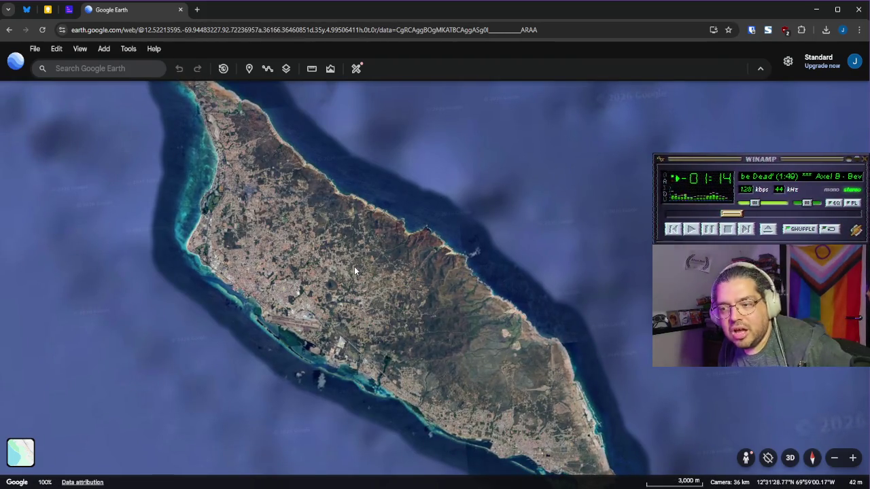
{"action": "scroll", "coordinate": [355, 266], "scroll_direction": "down", "scroll_amount": 2}
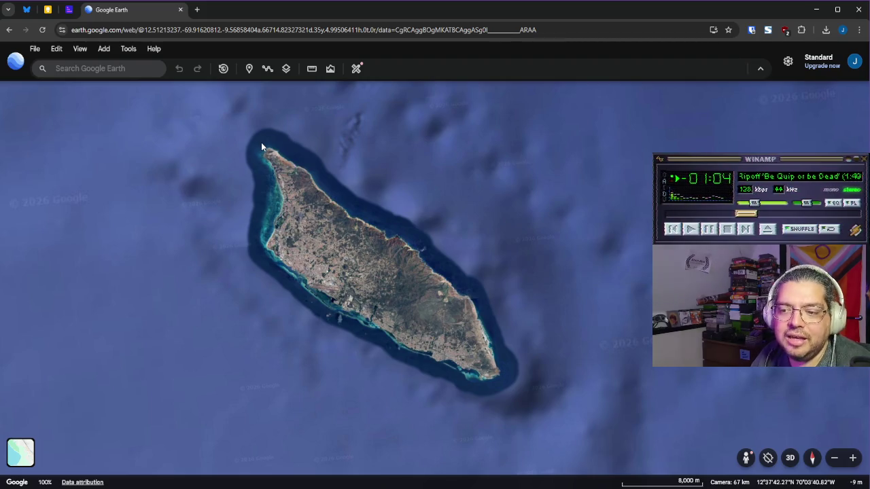
{"action": "scroll", "coordinate": [314, 259], "scroll_direction": "up", "scroll_amount": 3}
Step: Zoom into the western town's neighbourhoods and pan east along the highway
{"action": "scroll", "coordinate": [314, 259], "scroll_direction": "up", "scroll_amount": 5}
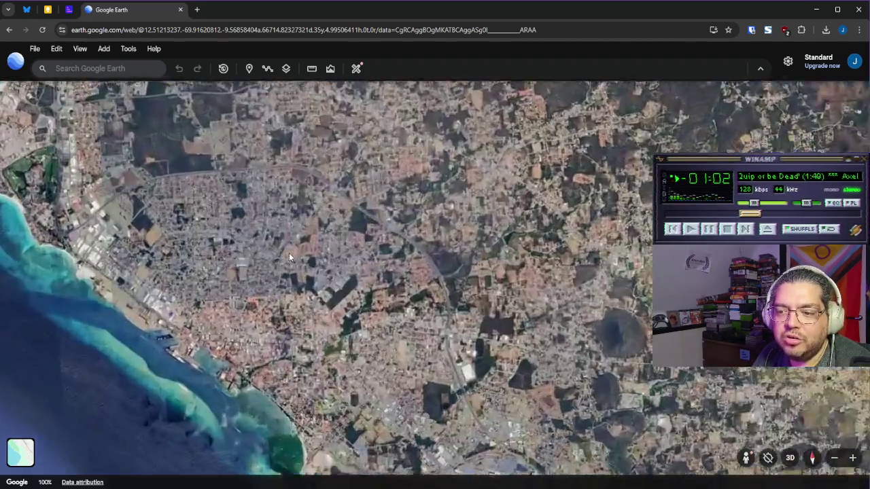
{"action": "scroll", "coordinate": [468, 236], "scroll_direction": "down", "scroll_amount": 5}
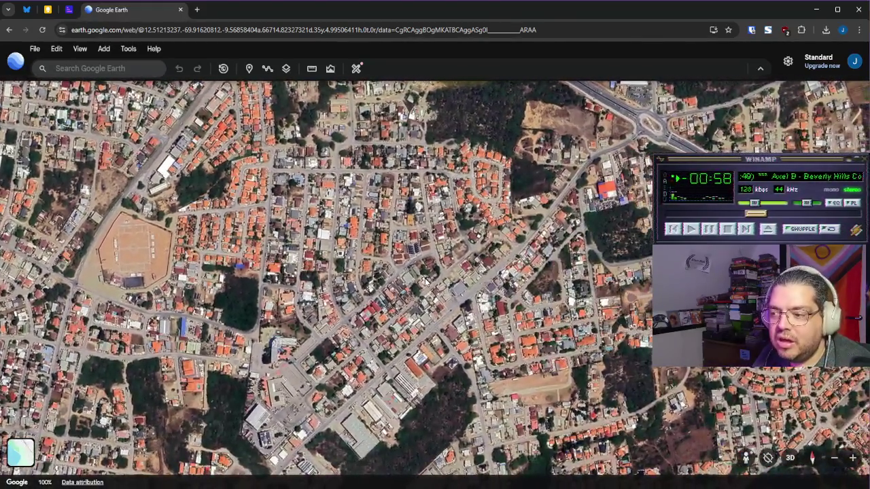
{"action": "left_click_drag", "start_coordinate": [427, 280], "coordinate": [208, 243]}
{"action": "scroll", "coordinate": [410, 352], "scroll_direction": "up", "scroll_amount": 5}
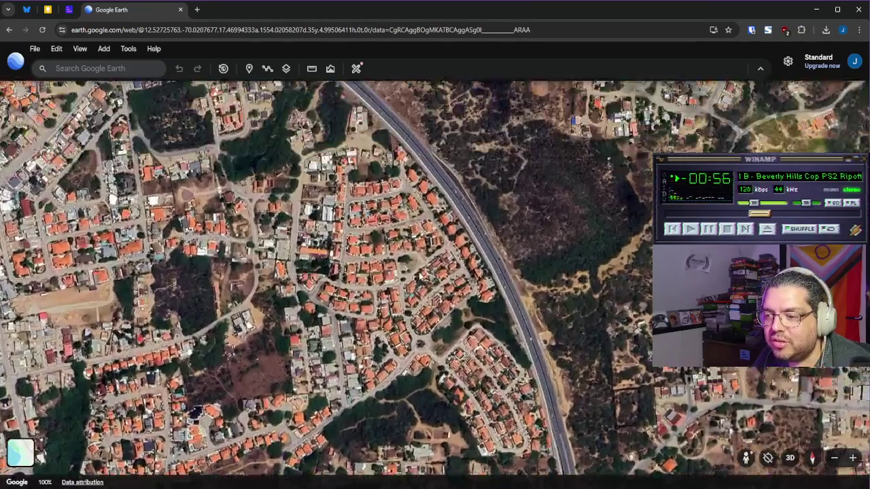
{"action": "scroll", "coordinate": [410, 352], "scroll_direction": "down", "scroll_amount": 3}
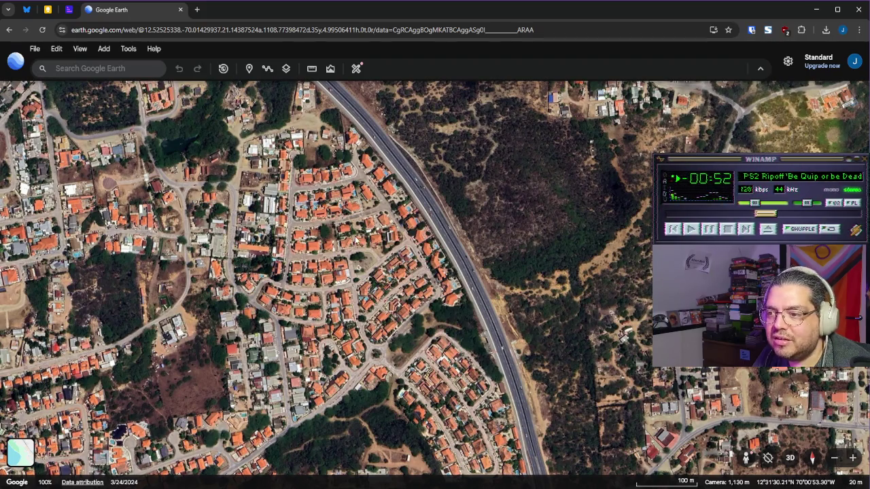
Step: Pull back and reframe Aruba from about 33 km, northwest tip to northeast coast
{"action": "scroll", "coordinate": [401, 241], "scroll_direction": "down", "scroll_amount": 3}
{"action": "left_click_drag", "start_coordinate": [79, 102], "coordinate": [289, 224]}
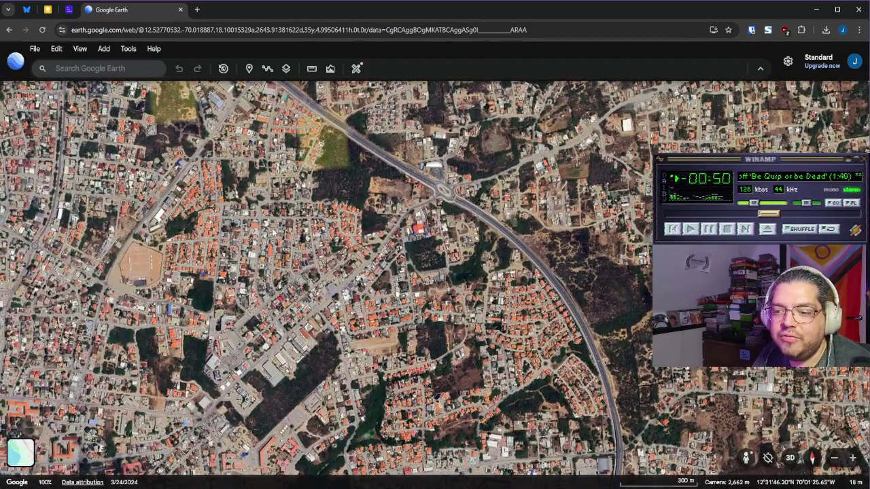
{"action": "scroll", "coordinate": [448, 232], "scroll_direction": "down", "scroll_amount": 5}
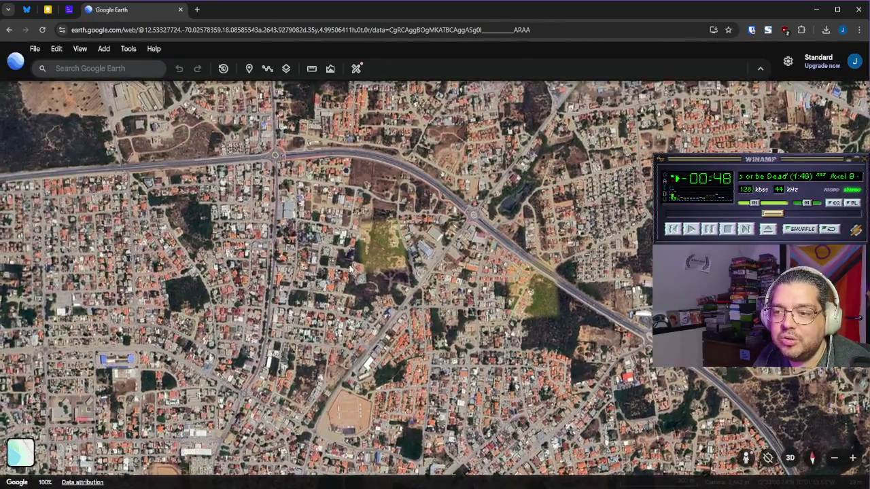
{"action": "scroll", "coordinate": [448, 231], "scroll_direction": "down", "scroll_amount": 5}
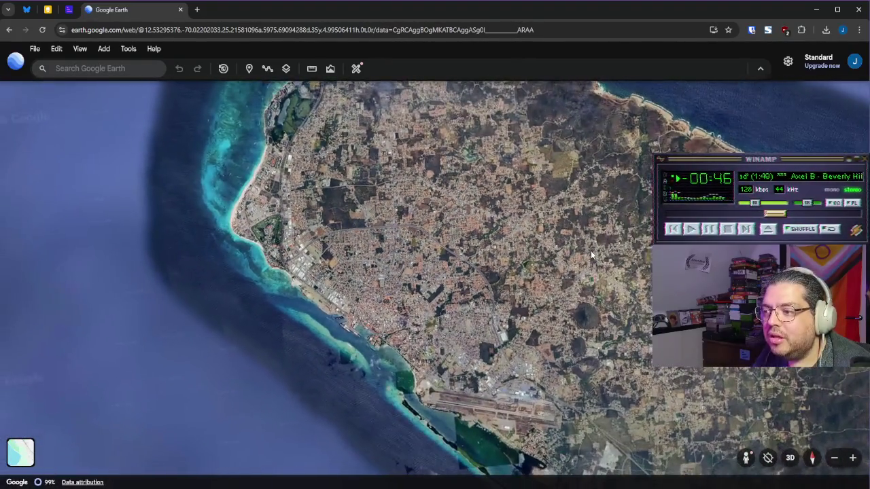
{"action": "scroll", "coordinate": [591, 251], "scroll_direction": "up", "scroll_amount": 2}
{"action": "left_click_drag", "start_coordinate": [438, 294], "coordinate": [381, 323]}
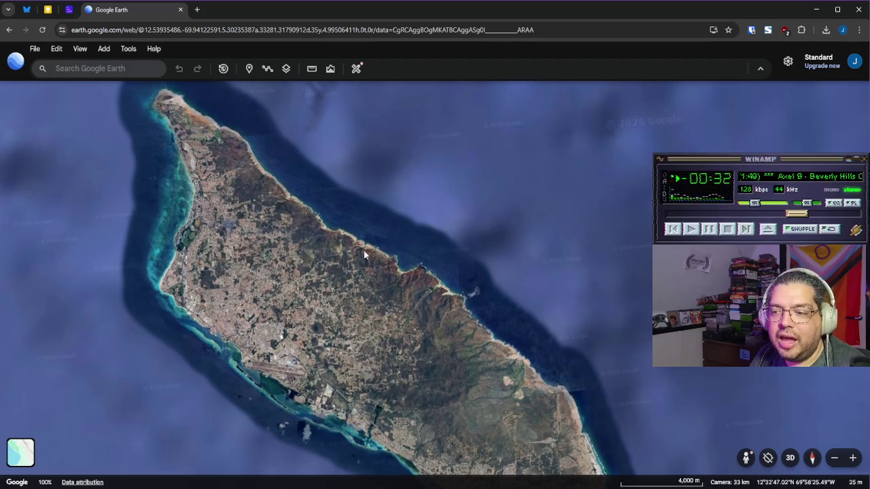
Step: Zoom to the northeast coast's dark hill, tilt into 3D, then return overhead at 13 km
{"action": "scroll", "coordinate": [362, 251], "scroll_direction": "up", "scroll_amount": 5}
{"action": "scroll", "coordinate": [351, 243], "scroll_direction": "up", "scroll_amount": 3}
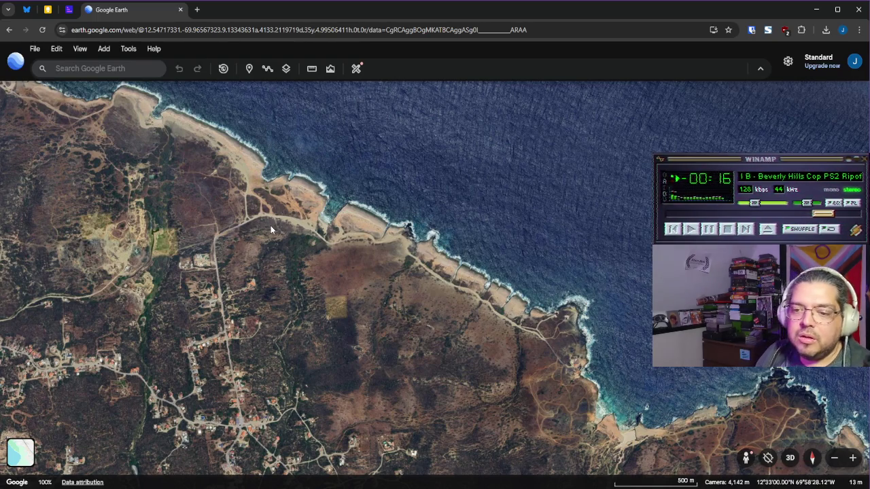
{"action": "scroll", "coordinate": [377, 296], "scroll_direction": "down", "scroll_amount": 5}
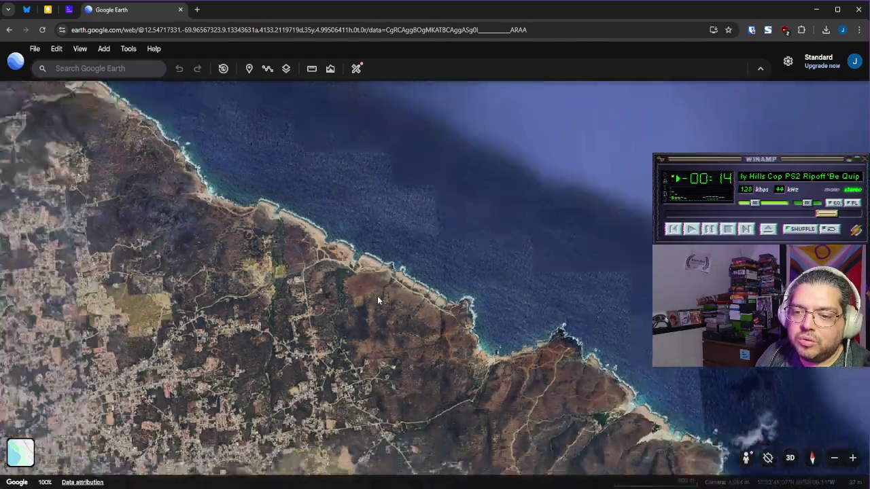
{"action": "scroll", "coordinate": [324, 366], "scroll_direction": "up", "scroll_amount": 5}
{"action": "scroll", "coordinate": [329, 351], "scroll_direction": "up", "scroll_amount": 5}
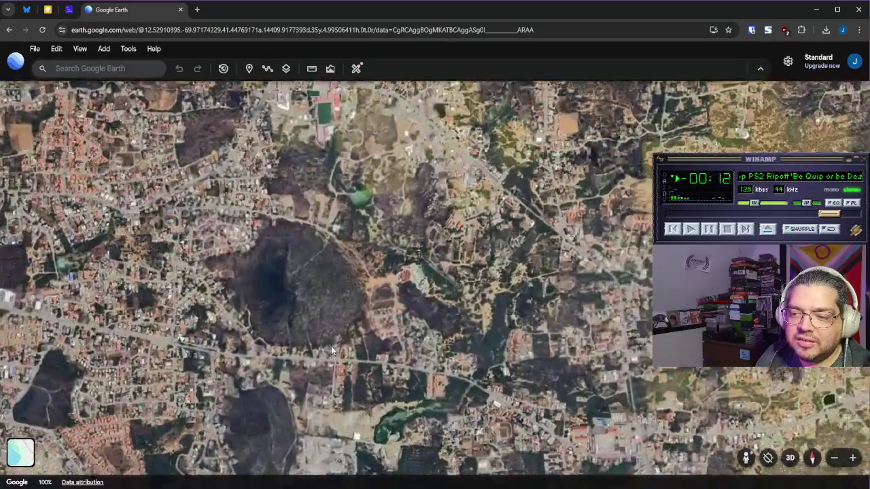
{"action": "scroll", "coordinate": [443, 275], "scroll_direction": "up", "scroll_amount": 5}
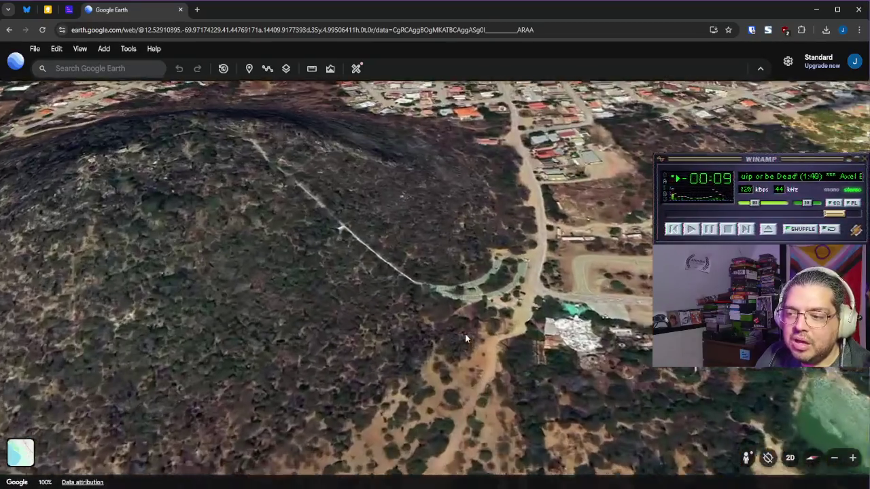
{"action": "mouse_move", "coordinate": [465, 334]}
{"action": "left_mouse_down"}
{"action": "mouse_move", "coordinate": [400, 283]}
{"action": "mouse_move", "coordinate": [287, 246]}
{"action": "mouse_move", "coordinate": [272, 210]}
{"action": "mouse_move", "coordinate": [323, 216]}
{"action": "left_mouse_up"}
{"action": "scroll", "coordinate": [333, 211], "scroll_direction": "down", "scroll_amount": 10}
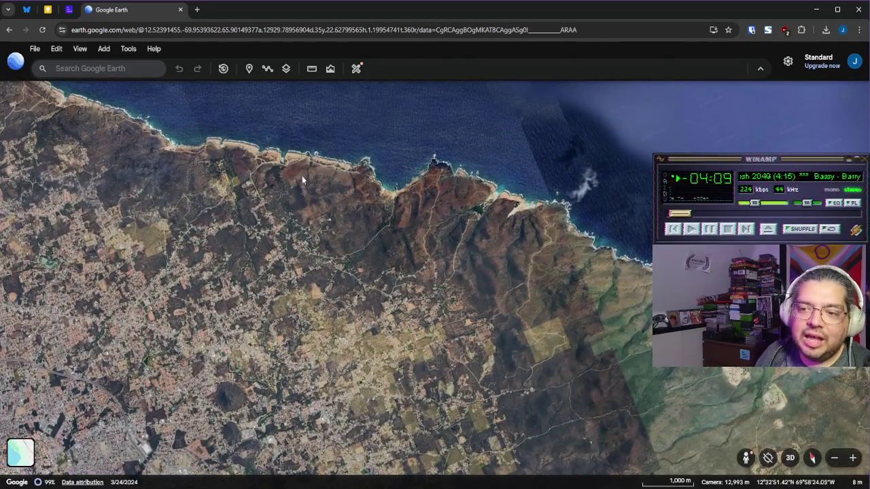
Step: Zoom in on the small inland settlement, then back out to the whole island at 31 km
{"action": "scroll", "coordinate": [287, 204], "scroll_direction": "up", "scroll_amount": 5}
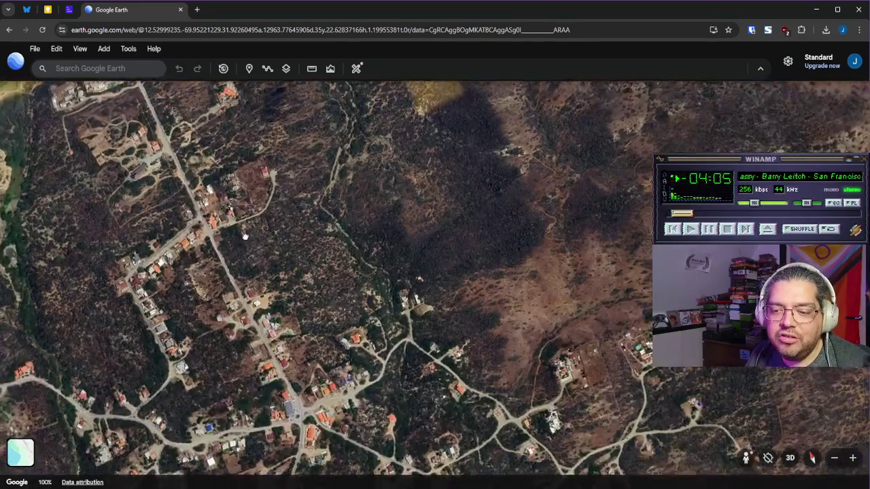
{"action": "scroll", "coordinate": [366, 303], "scroll_direction": "down", "scroll_amount": 6}
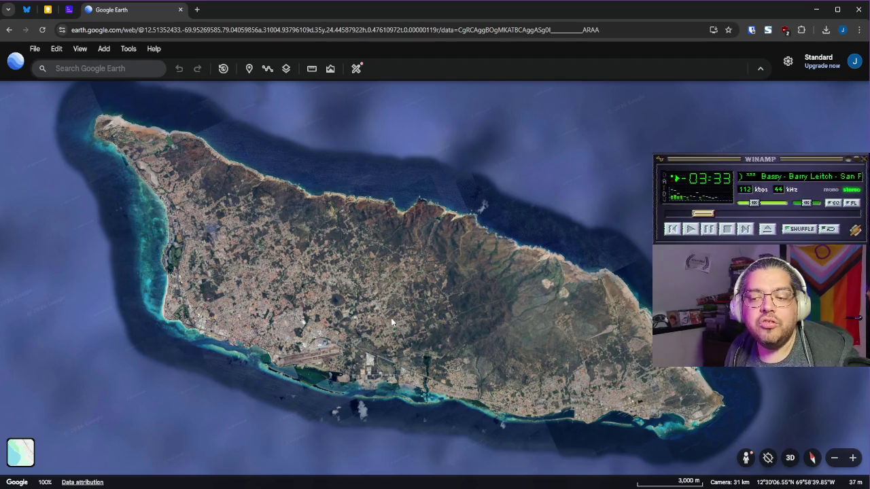
Step: Zoom in on the hillside park's winding paths
{"action": "scroll", "coordinate": [356, 290], "scroll_direction": "up", "scroll_amount": 5}
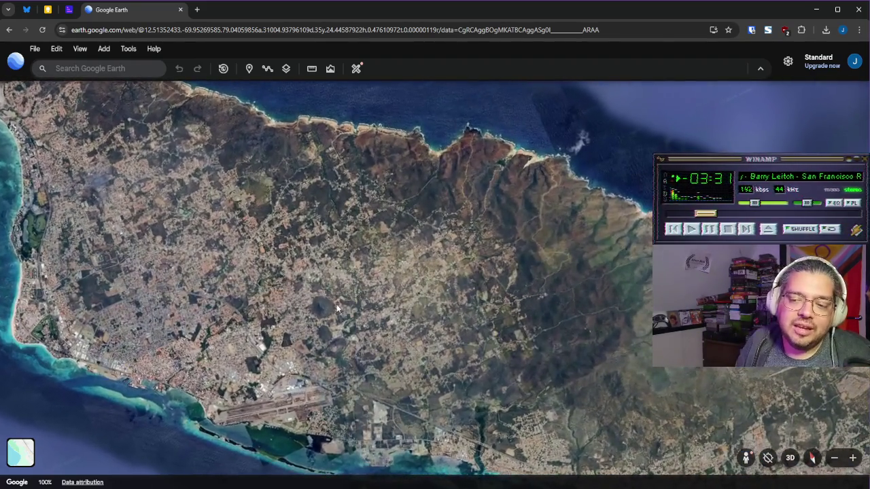
{"action": "scroll", "coordinate": [333, 306], "scroll_direction": "up", "scroll_amount": 10}
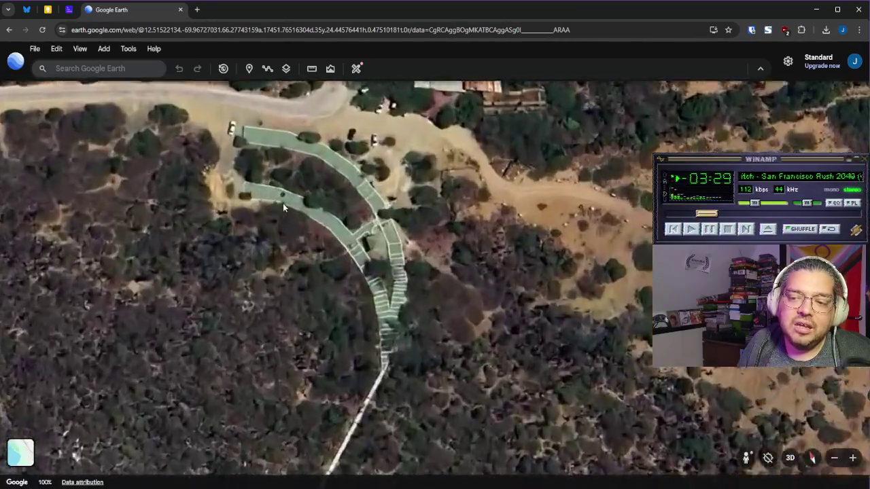
{"action": "scroll", "coordinate": [420, 248], "scroll_direction": "down", "scroll_amount": 5}
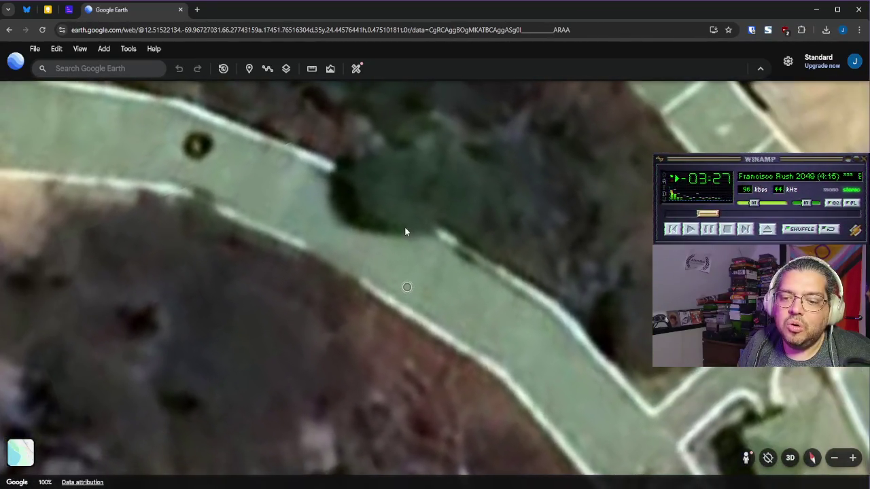
{"action": "scroll", "coordinate": [408, 239], "scroll_direction": "down", "scroll_amount": 5}
{"action": "scroll", "coordinate": [408, 240], "scroll_direction": "up", "scroll_amount": 3}
Step: Return to the whole-island overview, then bring up the Zone Network System note in Obsidian
{"action": "scroll", "coordinate": [409, 242], "scroll_direction": "down", "scroll_amount": 10}
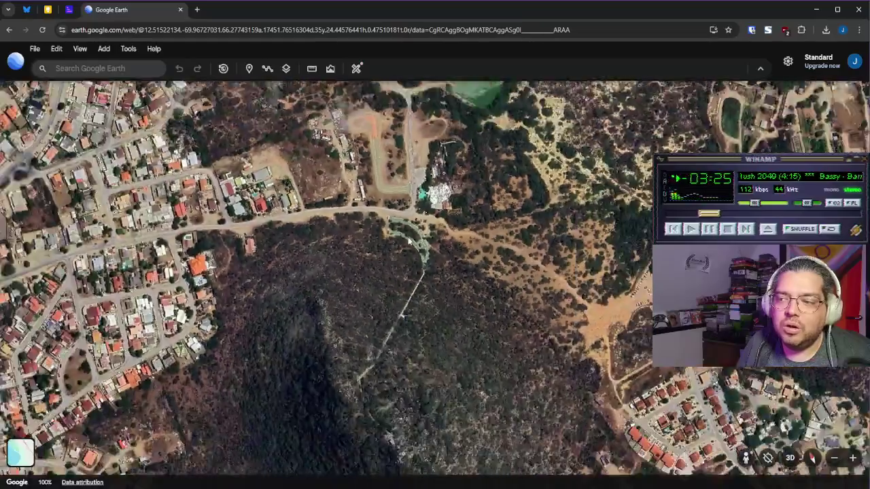
{"action": "scroll", "coordinate": [411, 243], "scroll_direction": "down", "scroll_amount": 5}
{"action": "scroll", "coordinate": [429, 246], "scroll_direction": "up", "scroll_amount": 5}
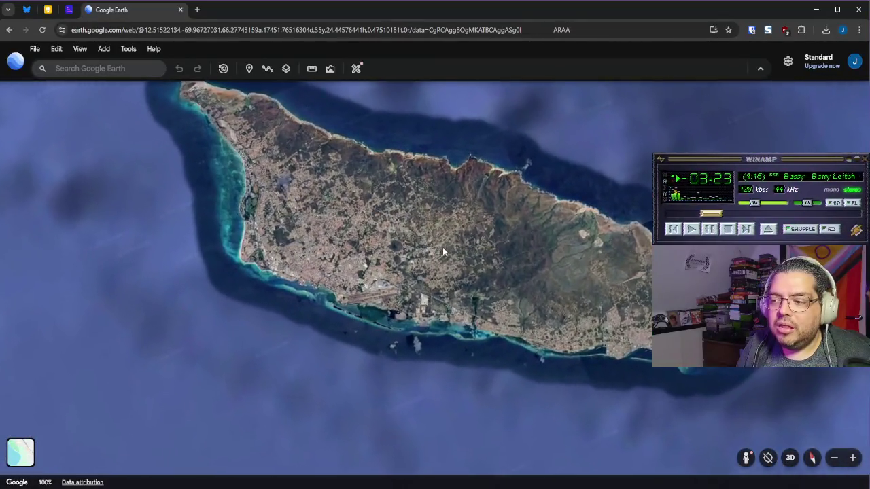
{"action": "scroll", "coordinate": [431, 251], "scroll_direction": "down", "scroll_amount": 3}
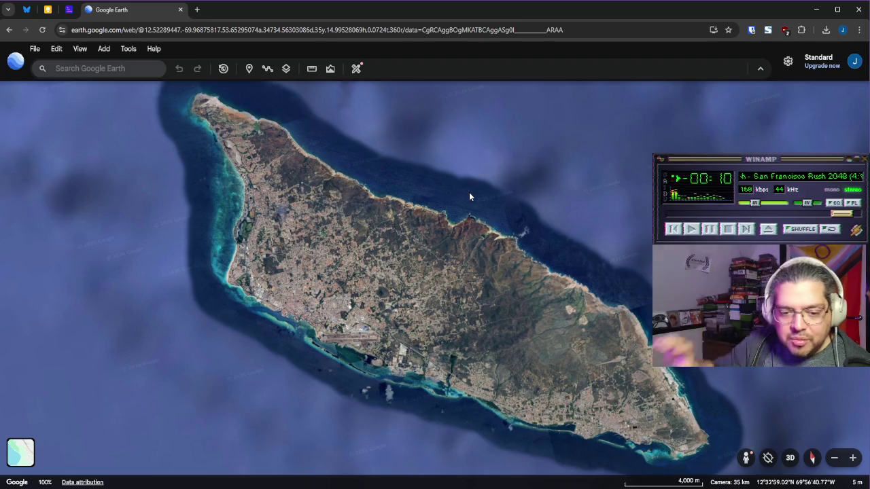
{"action": "mouse_move", "coordinate": [421, 486]}
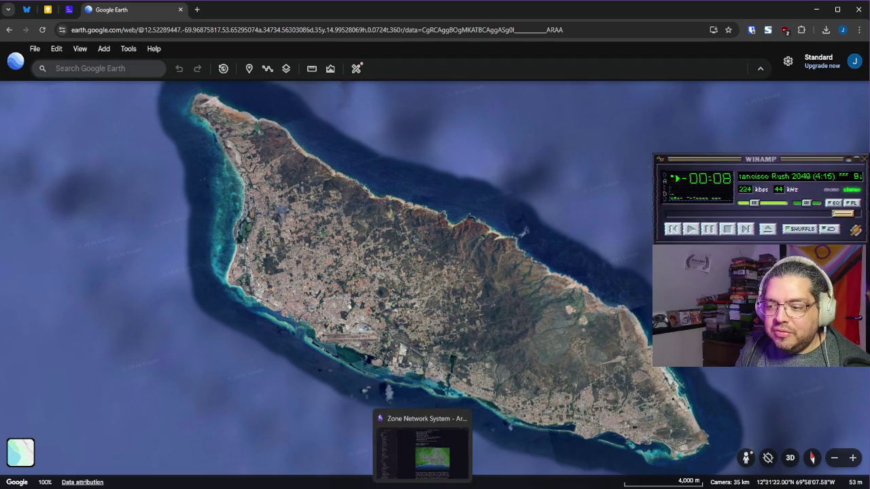
{"action": "left_click", "coordinate": [421, 486]}
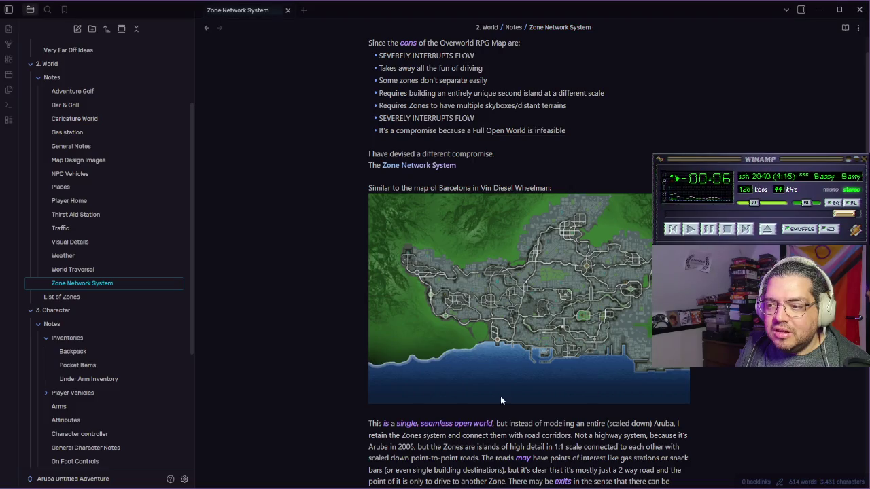
Step: Open the Barcelona map image from the note in Paint.NET via Open in default app
{"action": "right_click", "coordinate": [506, 326]}
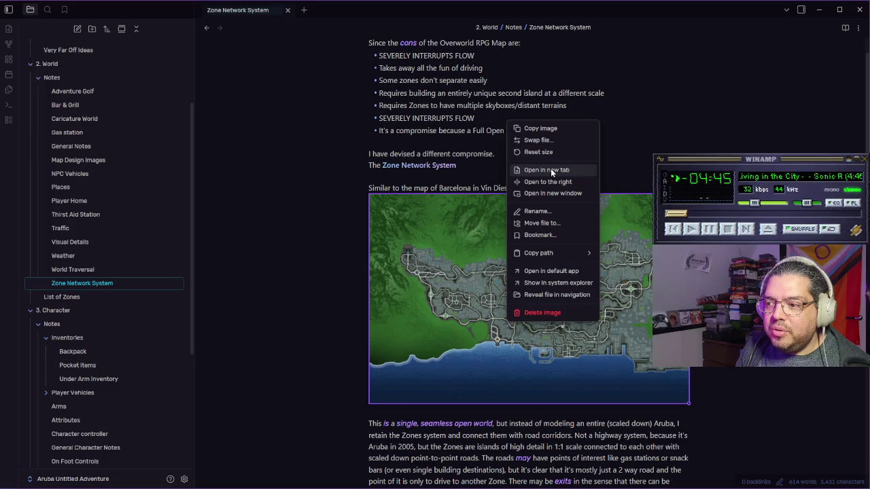
{"action": "left_click", "coordinate": [558, 271]}
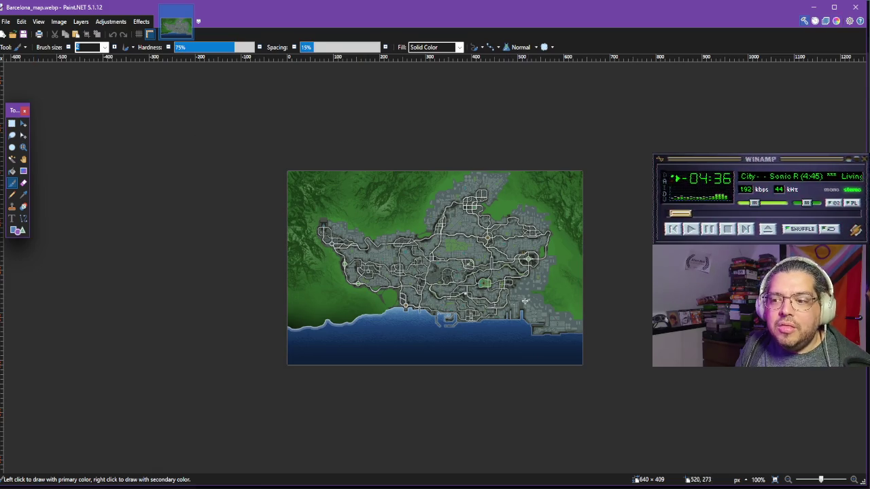
Step: Zoom Barcelona_map.webp to 200% to study its roads, then return to Chrome
{"action": "scroll", "coordinate": [493, 301], "scroll_direction": "up", "scroll_amount": 2}
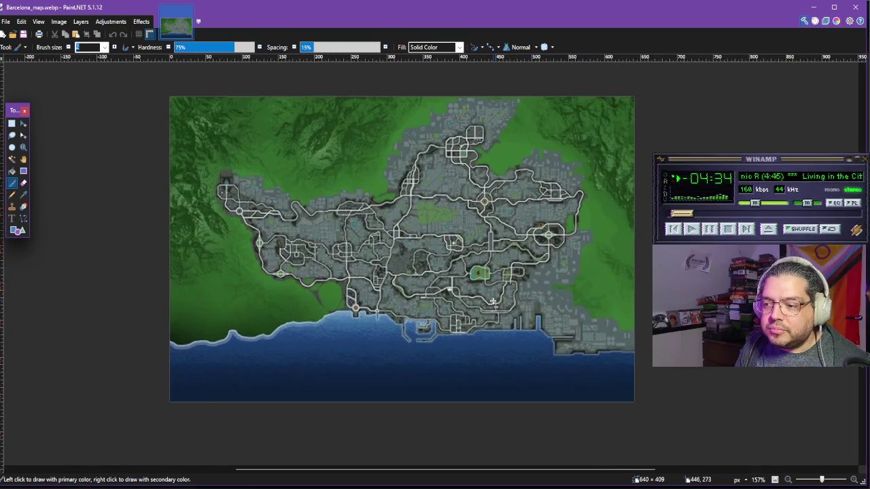
{"action": "scroll", "coordinate": [492, 283], "scroll_direction": "up", "scroll_amount": 2}
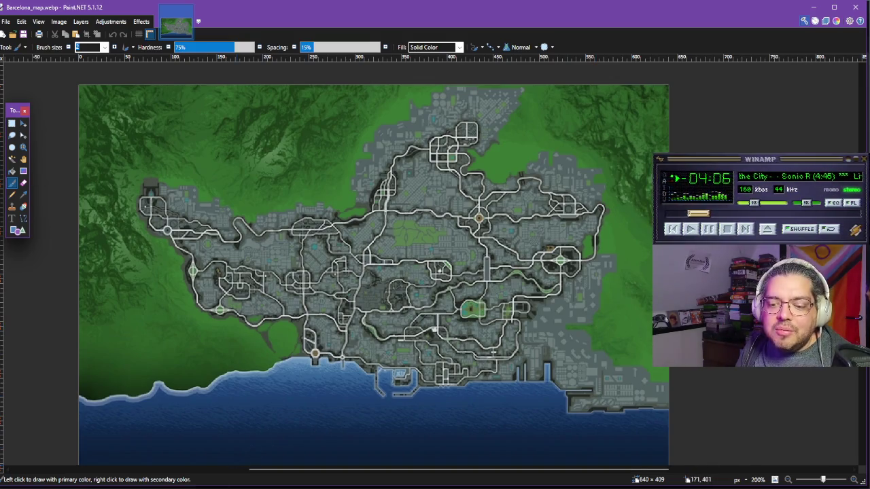
{"action": "key", "text": "alt+Tab"}
Step: Load the GTA 5 interactive map at gta-5-map.com in a new tab and accept cookies
{"action": "left_click", "coordinate": [197, 9]}
{"action": "type", "text": "gtav"}
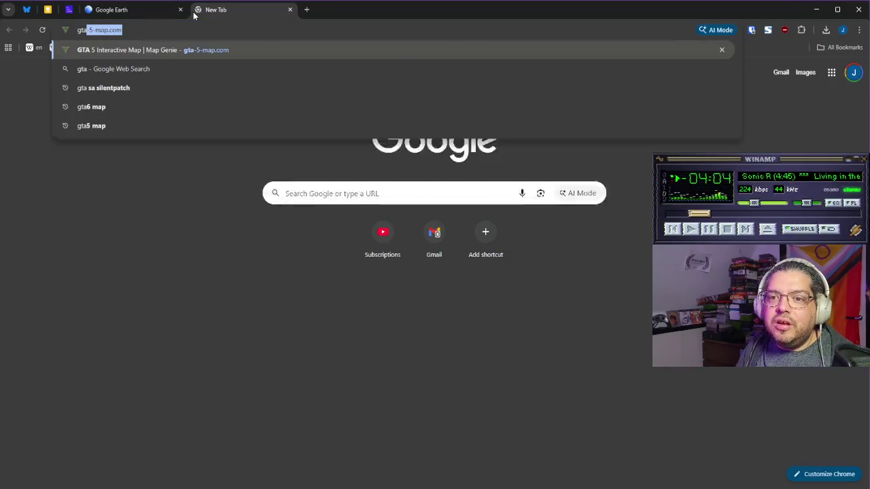
{"action": "key", "text": "BackSpace"}
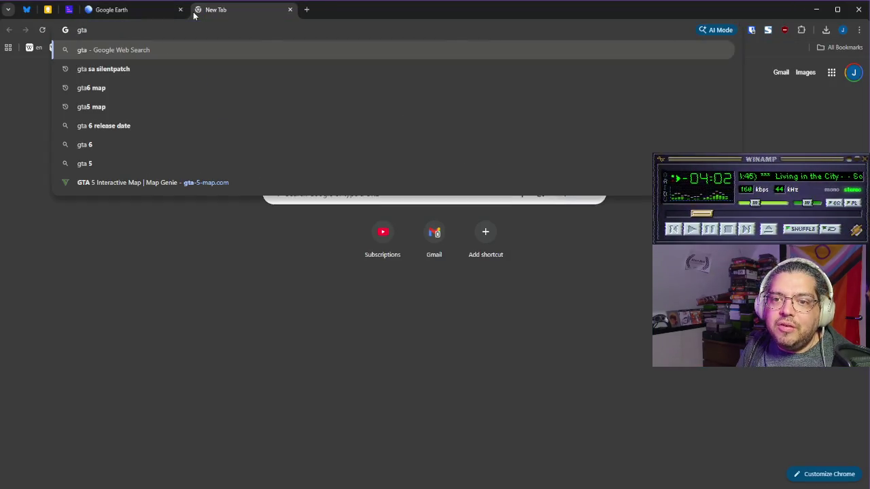
{"action": "type", "text": "5"}
{"action": "key", "text": "Return"}
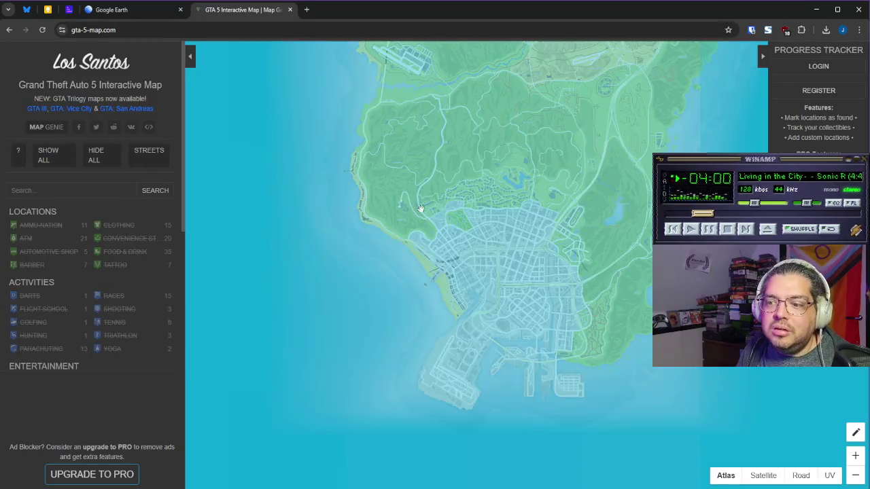
{"action": "left_click", "coordinate": [819, 458]}
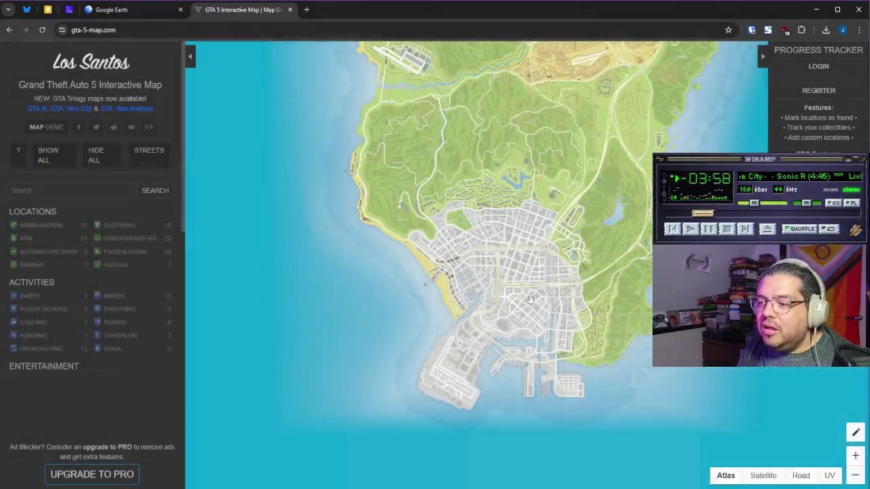
Step: Hide the sidebar and frame downtown and the full Los Santos road network
{"action": "scroll", "coordinate": [530, 299], "scroll_direction": "up", "scroll_amount": 3}
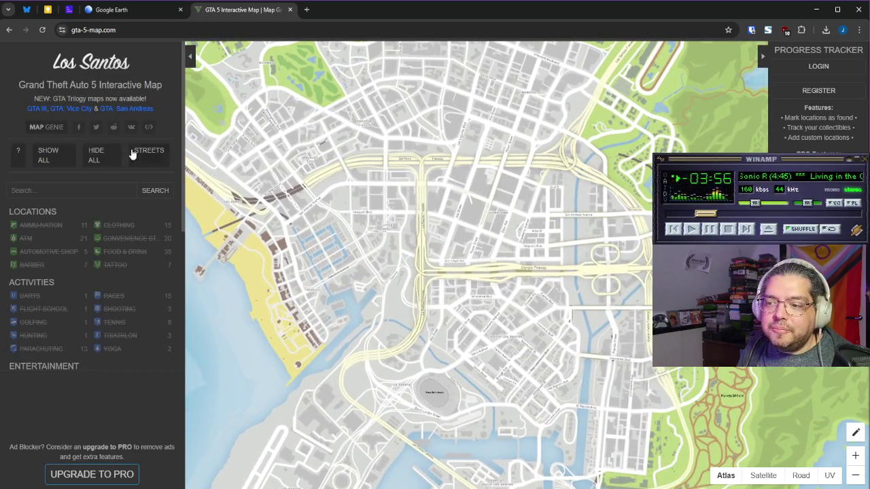
{"action": "left_click", "coordinate": [190, 56]}
{"action": "left_click_drag", "start_coordinate": [453, 233], "coordinate": [410, 215]}
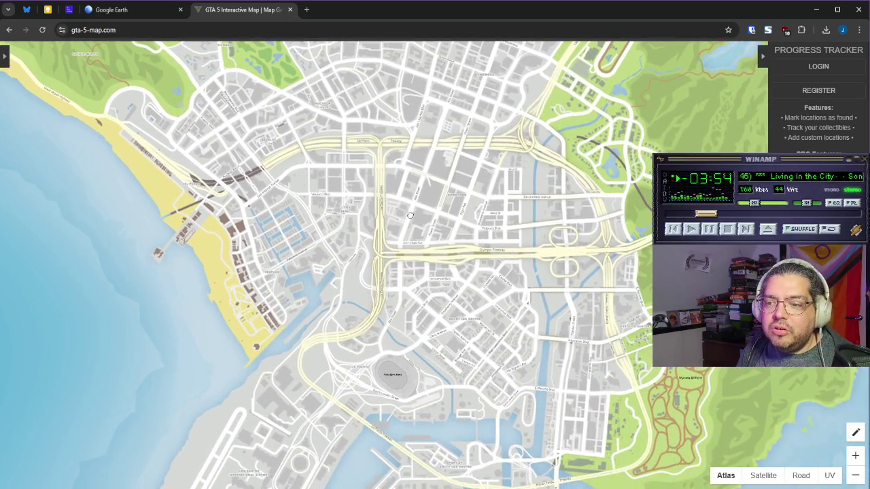
{"action": "left_click_drag", "start_coordinate": [439, 249], "coordinate": [419, 284]}
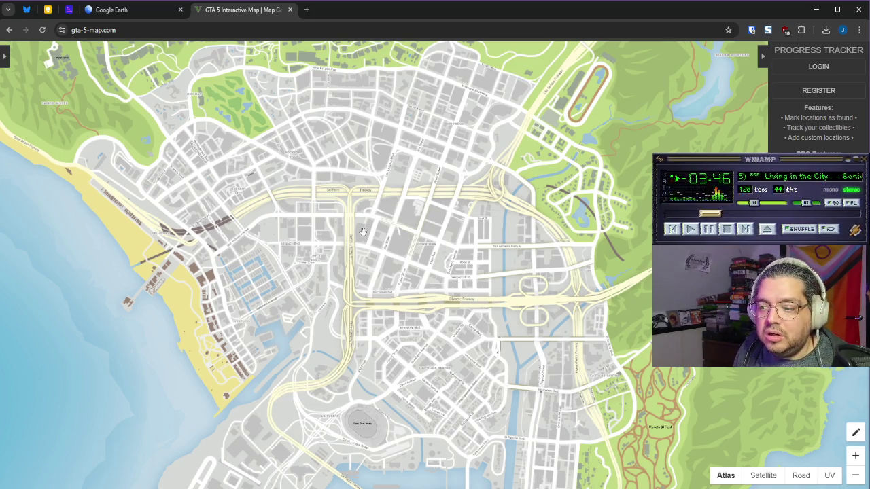
{"action": "scroll", "coordinate": [363, 232], "scroll_direction": "down", "scroll_amount": 2}
{"action": "left_click", "coordinate": [208, 30]}
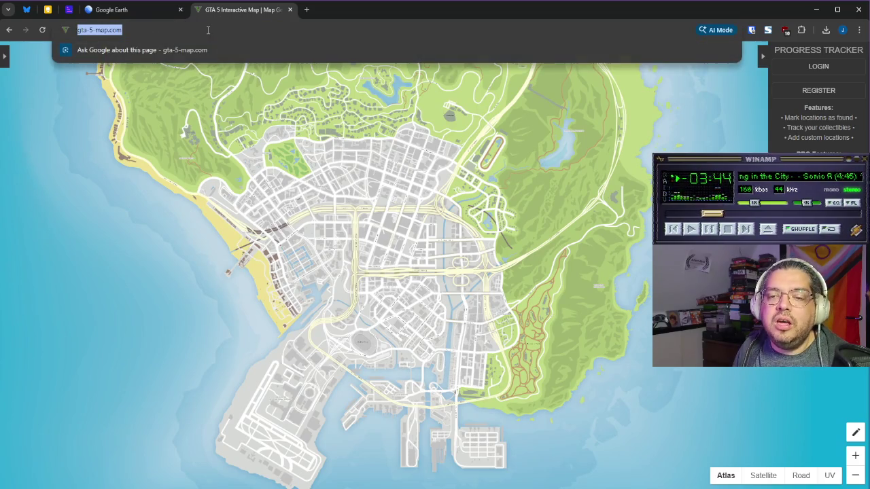
Step: Find the GTA Wiki Vice City map through a 'vice city map' image search and open it in a new tab
{"action": "type", "text": "vice city map"}
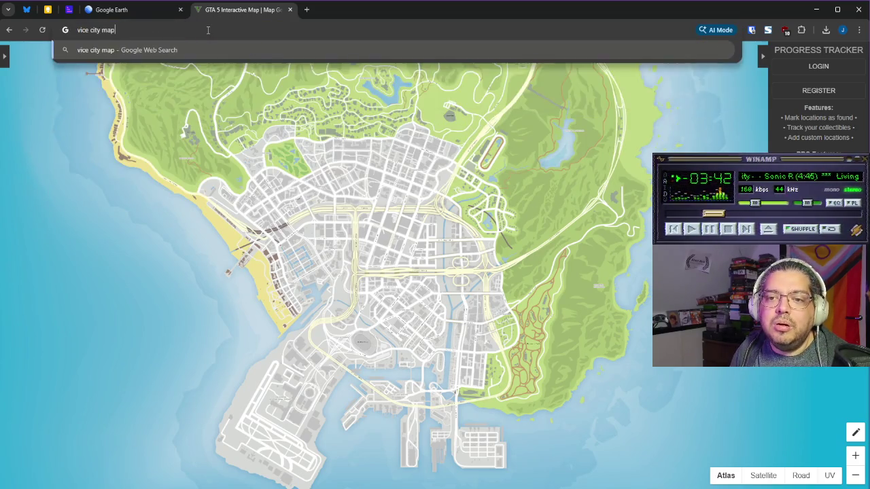
{"action": "key", "text": "Return"}
{"action": "left_click", "coordinate": [179, 97]}
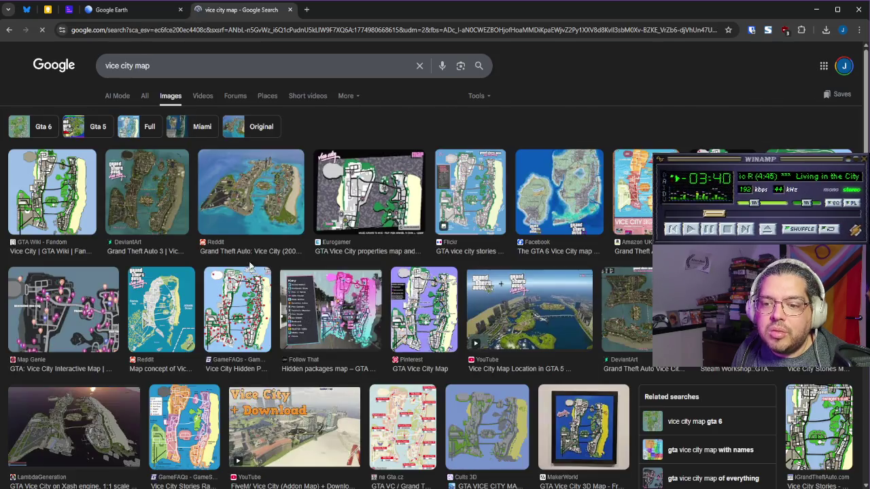
{"action": "left_click", "coordinate": [66, 204]}
{"action": "right_click", "coordinate": [696, 276]}
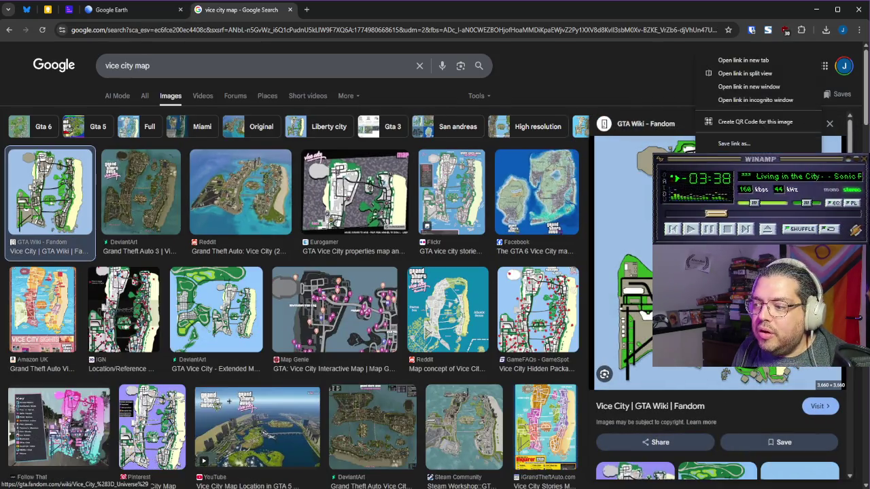
{"action": "left_click", "coordinate": [748, 61]}
{"action": "left_click", "coordinate": [338, 9]}
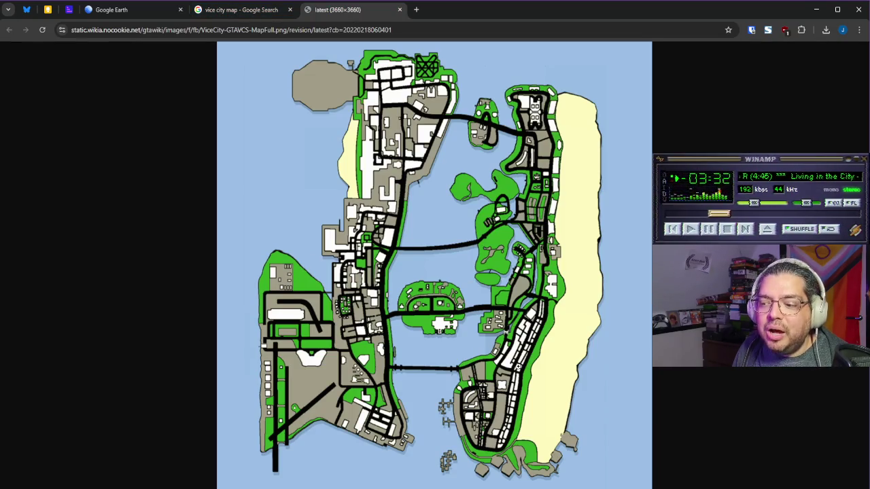
Step: Inspect ViceCity-GTAVCS-MapFull.png at full size, ending with the whole map fitted in the window
{"action": "left_click", "coordinate": [534, 363]}
{"action": "scroll", "coordinate": [396, 240], "scroll_direction": "down", "scroll_amount": 3}
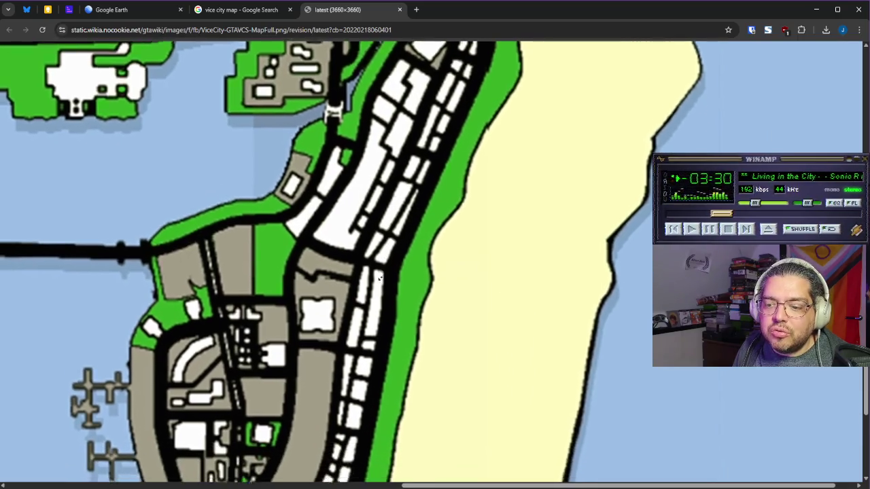
{"action": "scroll", "coordinate": [381, 279], "scroll_direction": "up", "scroll_amount": 10}
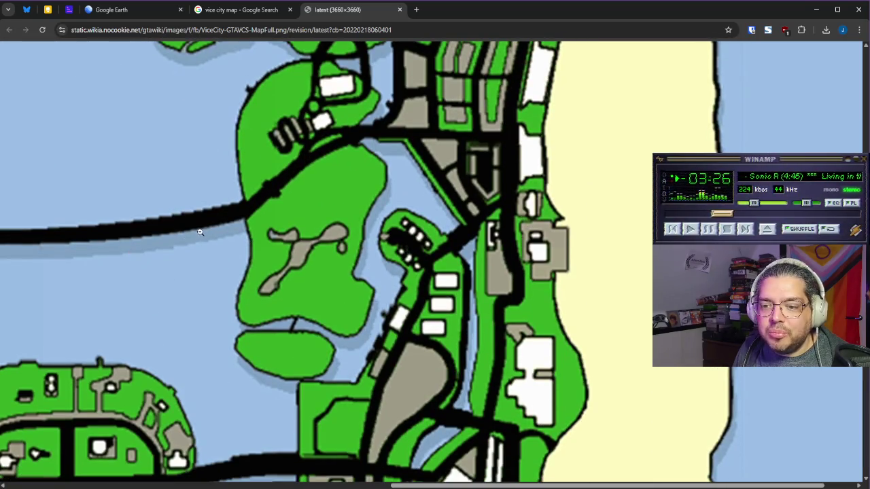
{"action": "left_click", "coordinate": [196, 235]}
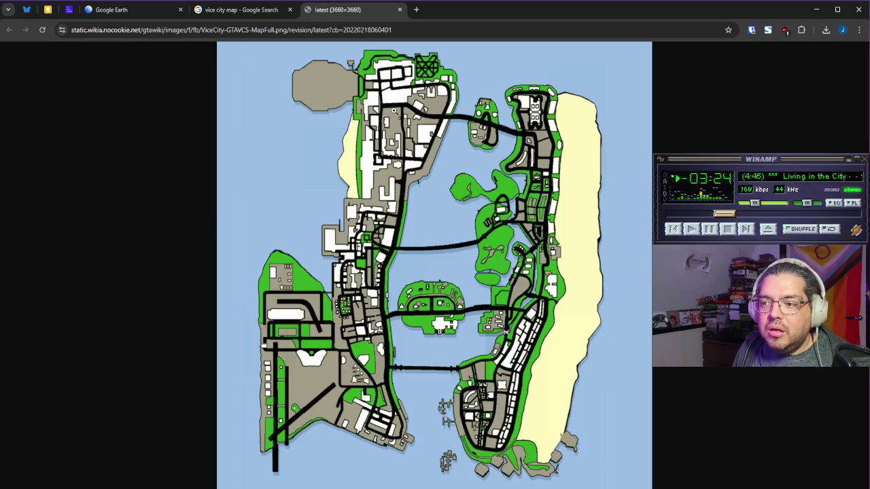
{"action": "left_click", "coordinate": [416, 103]}
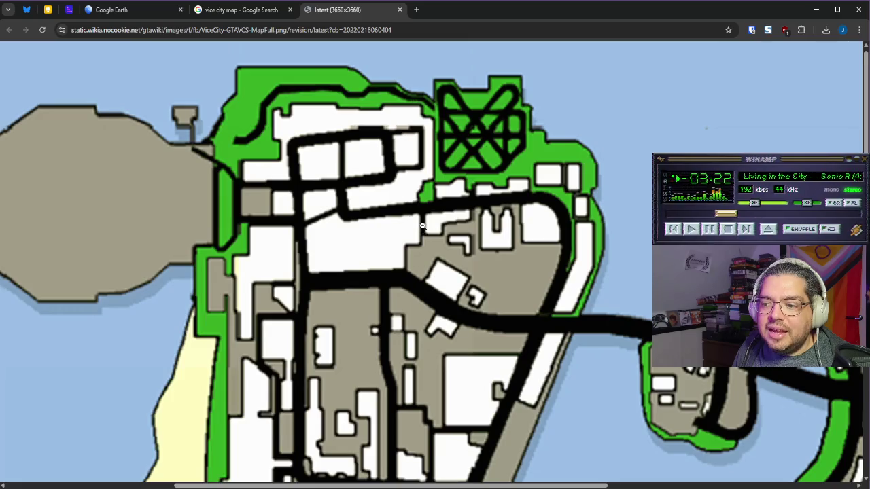
{"action": "scroll", "coordinate": [422, 227], "scroll_direction": "down", "scroll_amount": 5}
{"action": "left_click", "coordinate": [422, 226]}
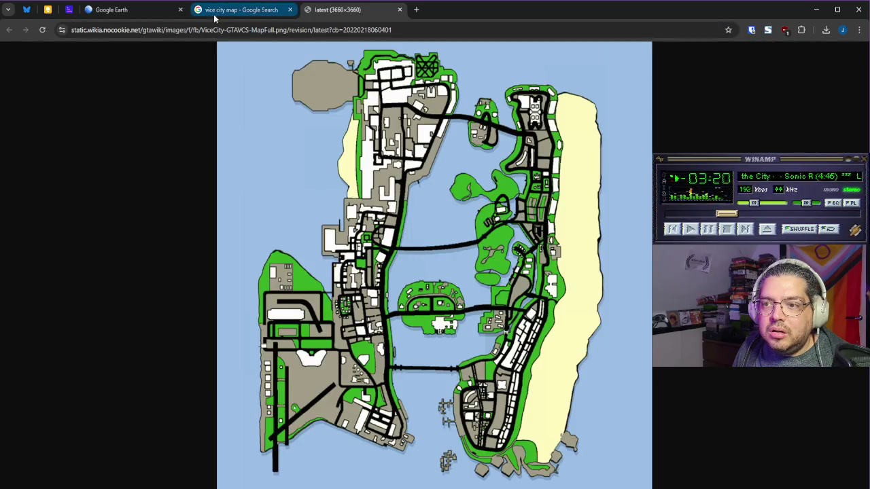
Step: Return to Paint.NET and zoom around the Barcelona map
{"action": "key", "text": "alt+Tab"}
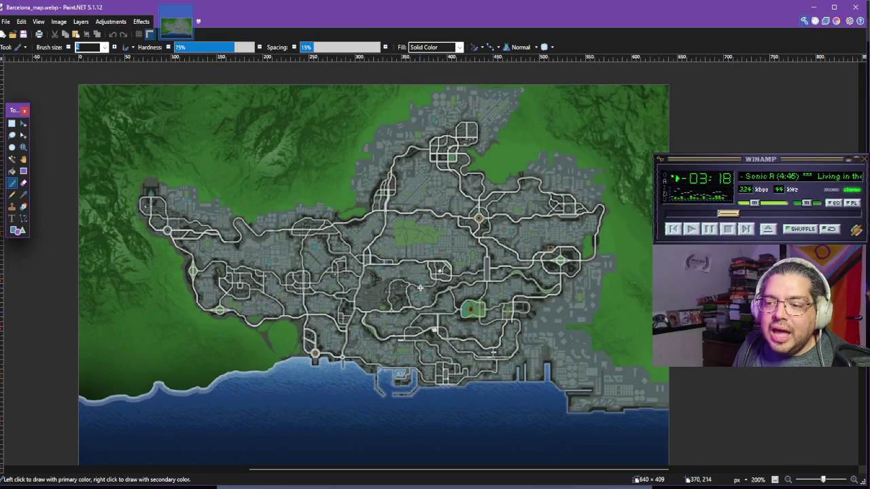
{"action": "scroll", "coordinate": [419, 184], "scroll_direction": "up", "scroll_amount": 5}
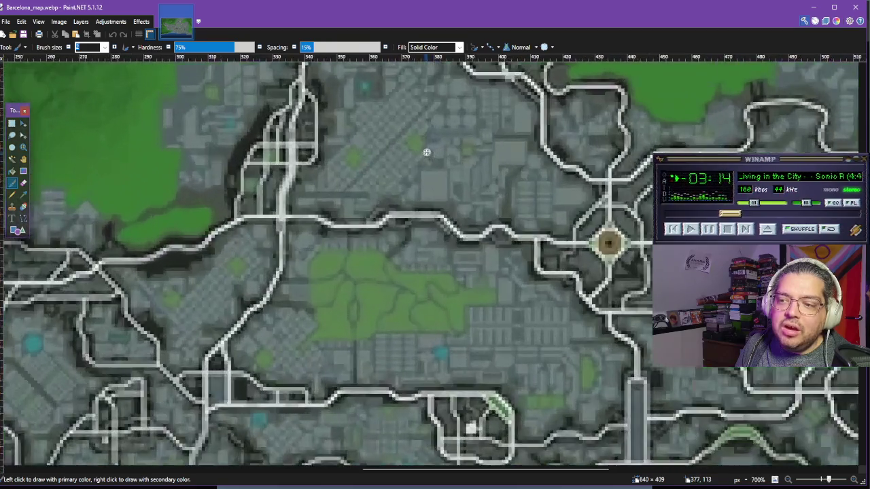
{"action": "scroll", "coordinate": [427, 152], "scroll_direction": "up", "scroll_amount": 4}
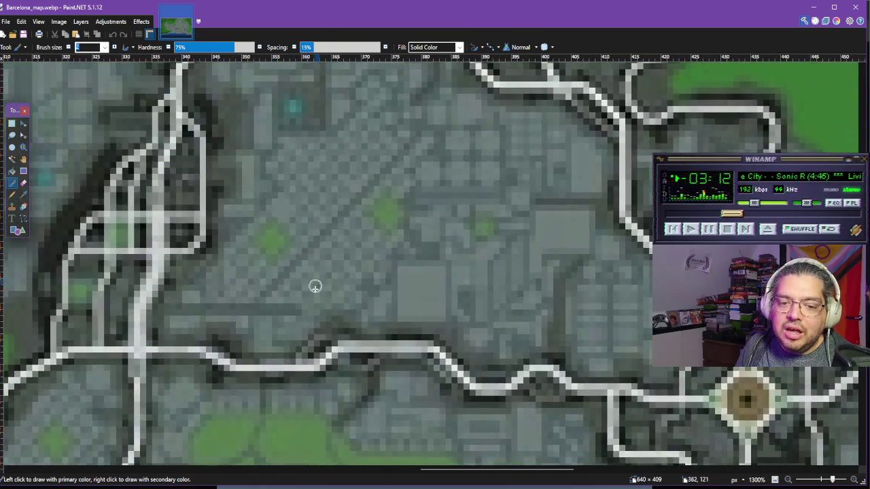
{"action": "scroll", "coordinate": [482, 278], "scroll_direction": "down", "scroll_amount": 10}
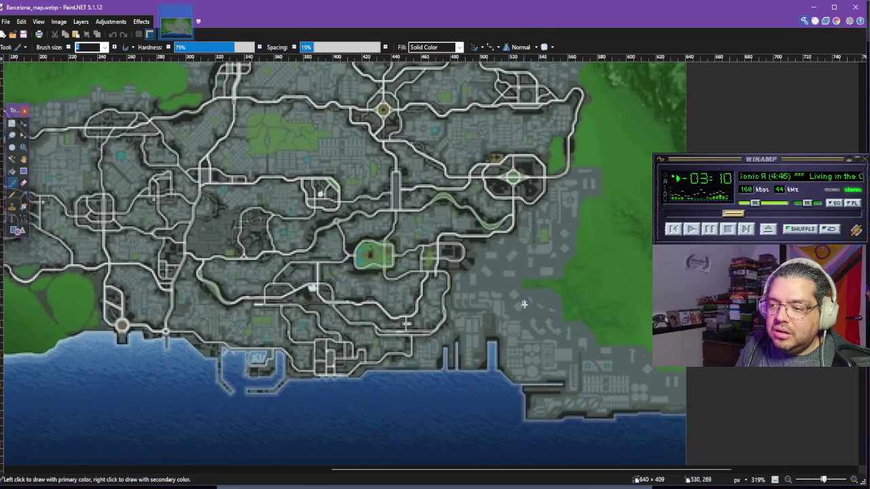
{"action": "scroll", "coordinate": [524, 304], "scroll_direction": "up", "scroll_amount": 2}
Step: Paint a test stroke and undo it, zoom out, and lower the music volume slightly
{"action": "left_click_drag", "start_coordinate": [475, 317], "coordinate": [427, 233]}
{"action": "key", "text": "ctrl+z"}
{"action": "scroll", "coordinate": [512, 282], "scroll_direction": "down", "scroll_amount": 6}
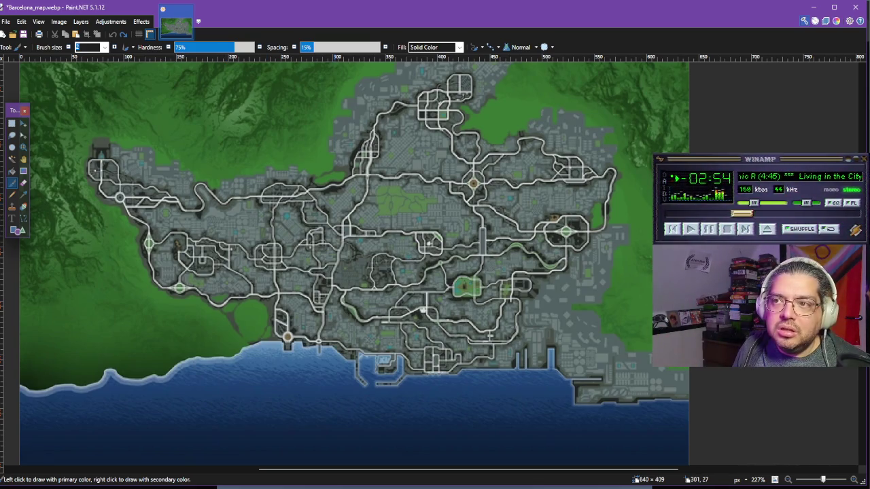
{"action": "left_click_drag", "start_coordinate": [754, 203], "coordinate": [750, 202]}
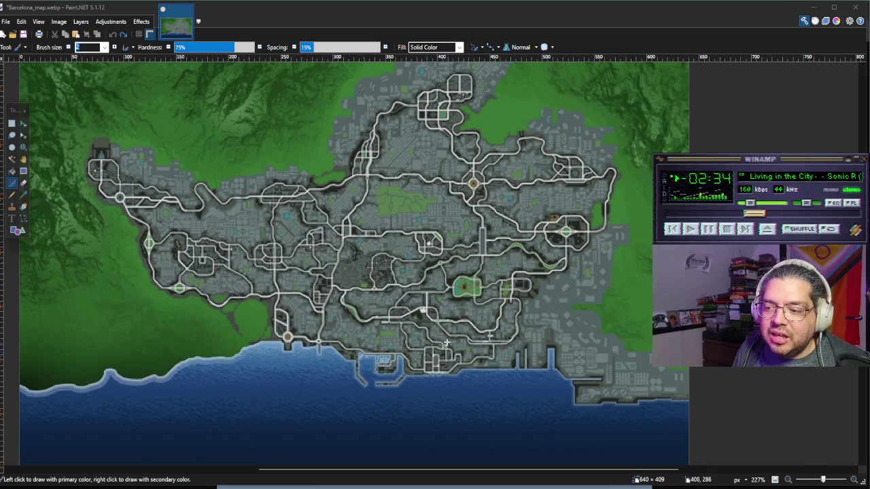
Step: Pan the Barcelona map and zoom out from 400% to 254% to show most roads
{"action": "scroll", "coordinate": [446, 345], "scroll_direction": "down", "scroll_amount": 3}
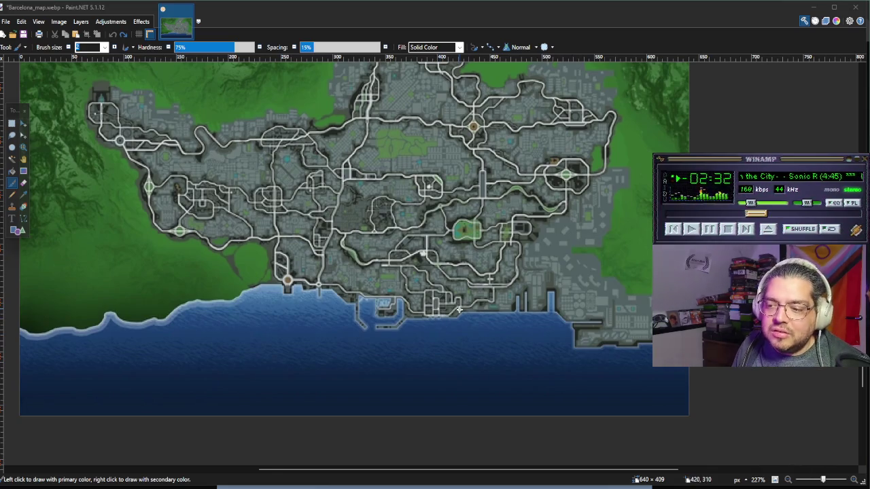
{"action": "scroll", "coordinate": [459, 309], "scroll_direction": "up", "scroll_amount": 1}
{"action": "scroll", "coordinate": [415, 143], "scroll_direction": "up", "scroll_amount": 1}
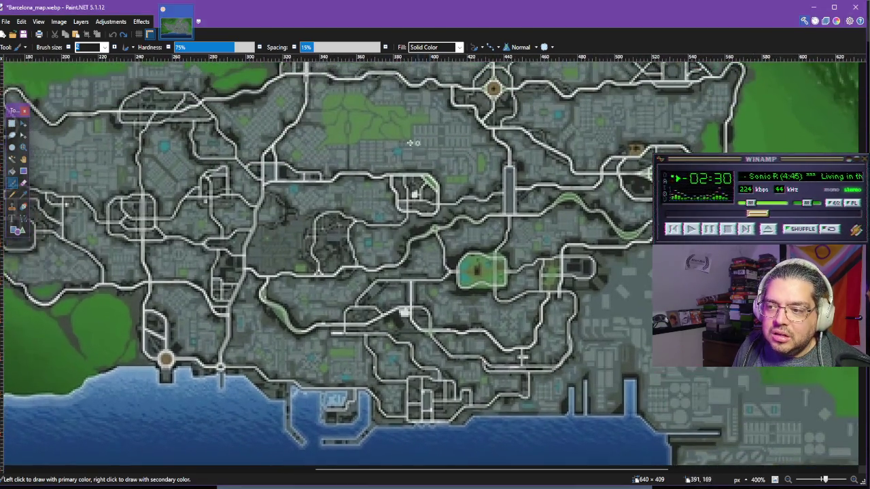
{"action": "scroll", "coordinate": [427, 157], "scroll_direction": "up", "scroll_amount": 2}
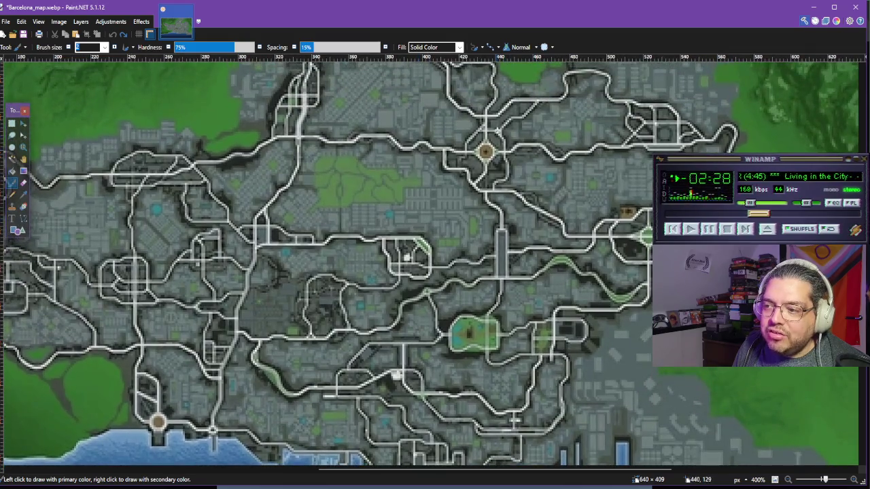
{"action": "scroll", "coordinate": [536, 173], "scroll_direction": "up", "scroll_amount": 1}
{"action": "scroll", "coordinate": [462, 82], "scroll_direction": "up", "scroll_amount": 2}
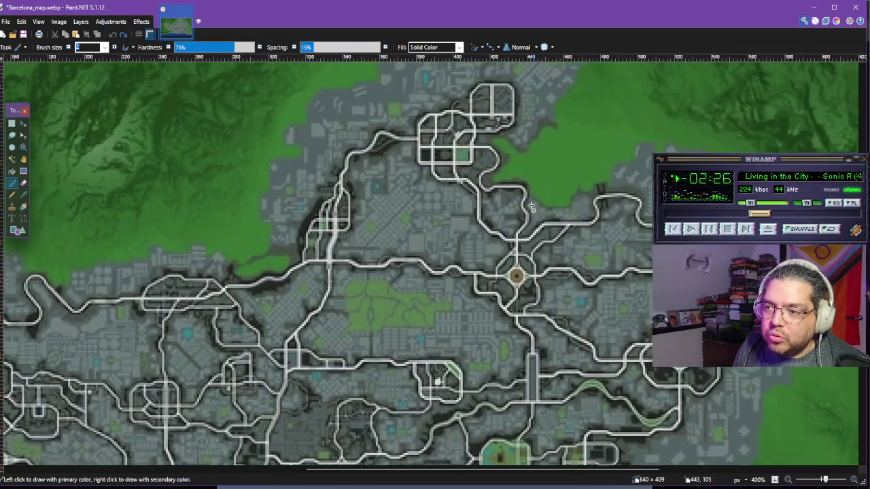
{"action": "scroll", "coordinate": [428, 130], "scroll_direction": "down", "scroll_amount": 1}
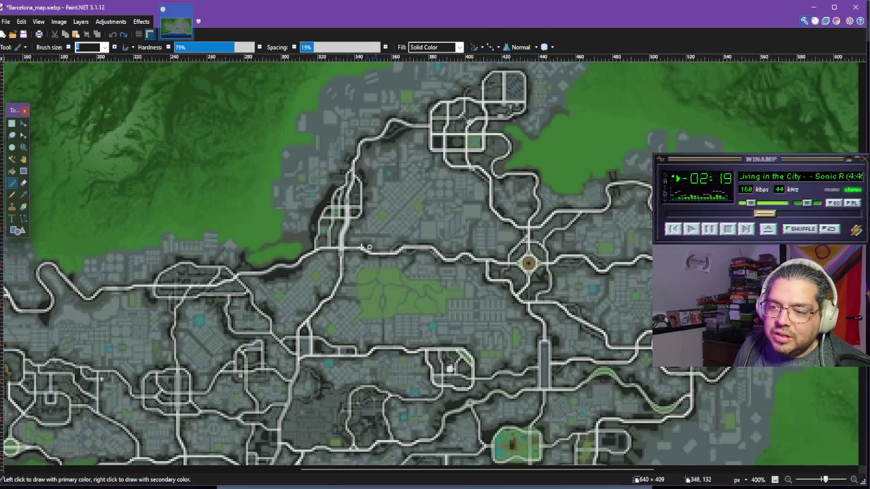
{"action": "scroll", "coordinate": [231, 274], "scroll_direction": "left", "scroll_amount": 3}
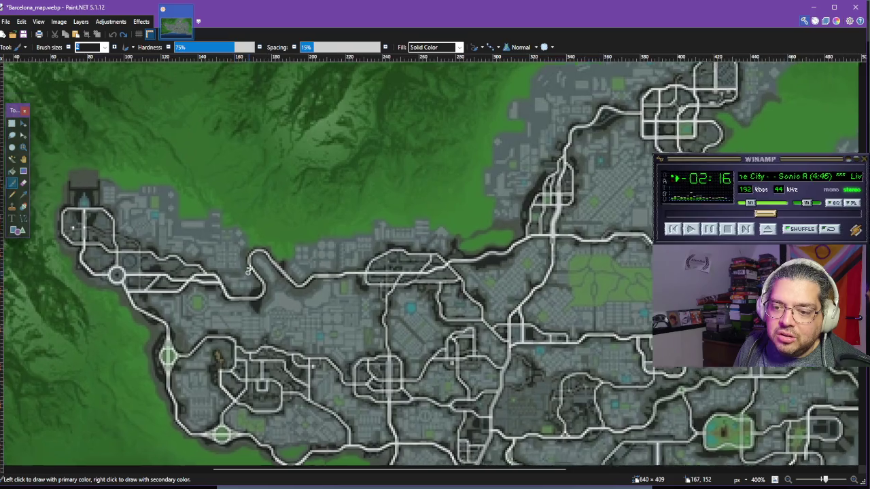
{"action": "scroll", "coordinate": [106, 166], "scroll_direction": "left", "scroll_amount": 3}
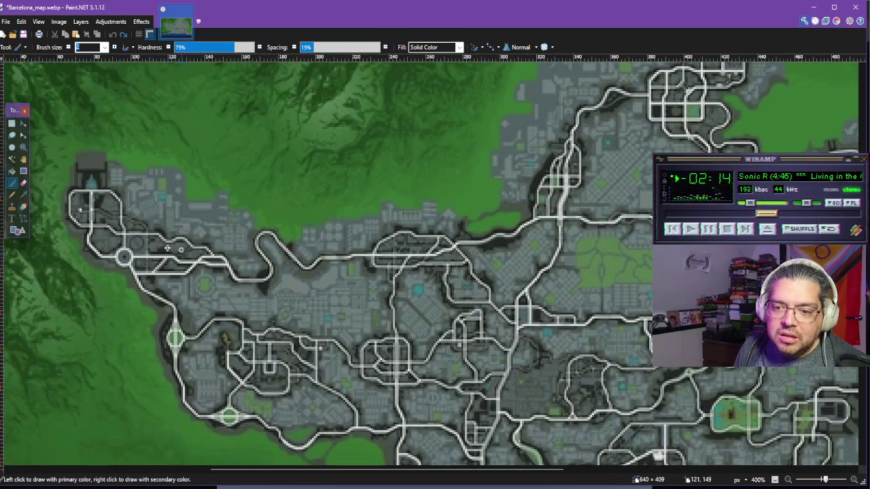
{"action": "scroll", "coordinate": [71, 204], "scroll_direction": "down", "scroll_amount": 1}
{"action": "scroll", "coordinate": [80, 168], "scroll_direction": "up", "scroll_amount": 1}
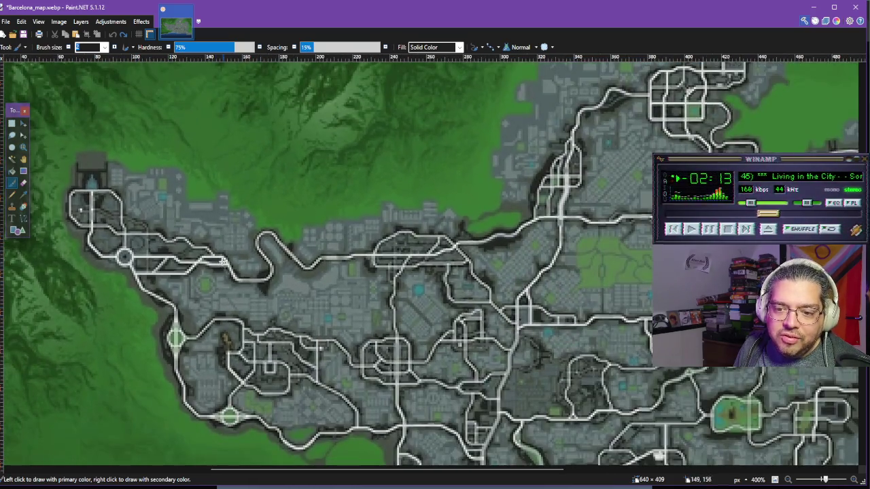
{"action": "scroll", "coordinate": [222, 262], "scroll_direction": "down", "scroll_amount": 1}
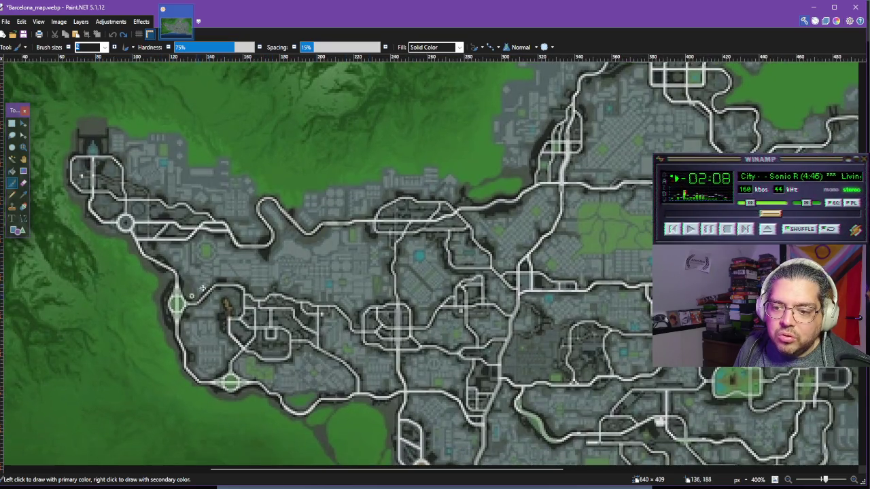
{"action": "scroll", "coordinate": [365, 314], "scroll_direction": "right", "scroll_amount": 1}
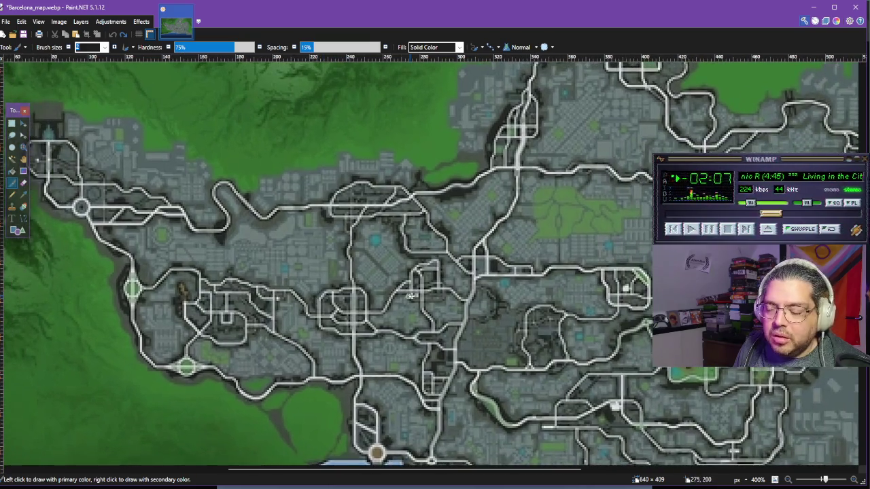
{"action": "scroll", "coordinate": [410, 296], "scroll_direction": "down", "scroll_amount": 4, "text": "ctrl"}
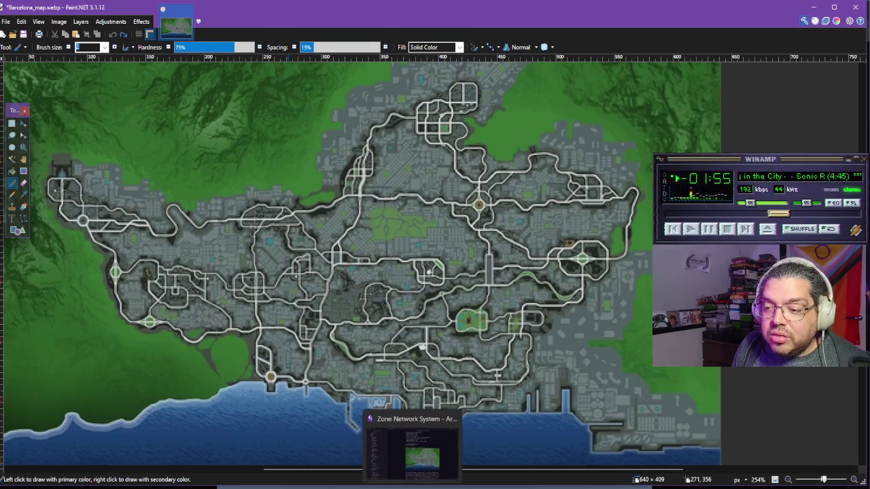
Step: Reread the Zone Network System note's road-corridor paragraph, sketch and Cons list, then return to the Vice City map
{"action": "left_click", "coordinate": [422, 446]}
{"action": "scroll", "coordinate": [433, 318], "scroll_direction": "down", "scroll_amount": 3}
{"action": "scroll", "coordinate": [433, 322], "scroll_direction": "down", "scroll_amount": 3}
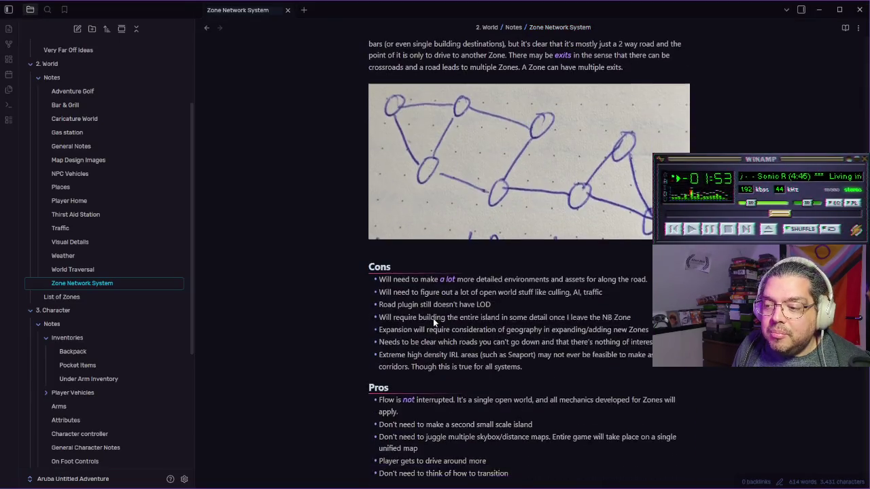
{"action": "scroll", "coordinate": [476, 272], "scroll_direction": "up", "scroll_amount": 2}
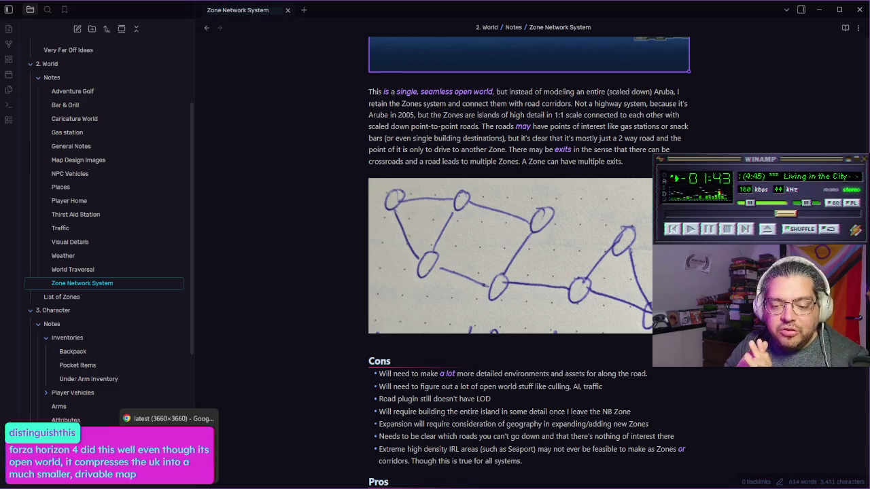
{"action": "left_click", "coordinate": [167, 449]}
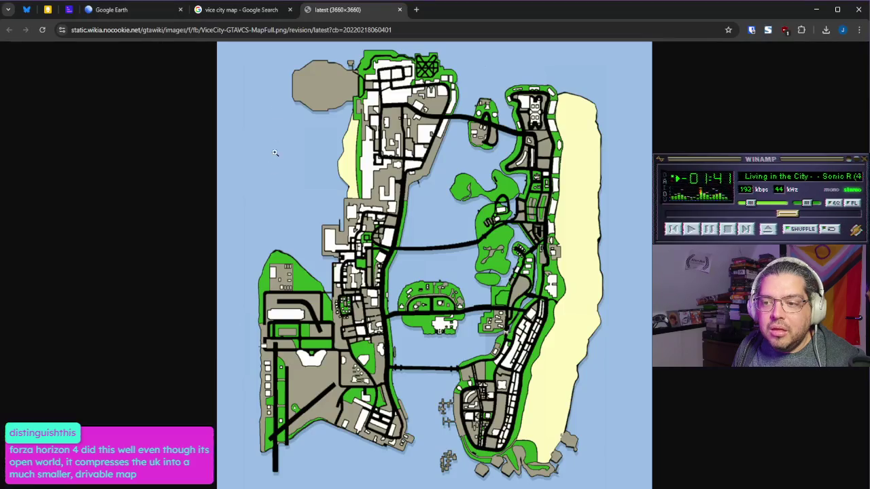
Step: Search Google for 'forza horizon 4 map' and show the image results
{"action": "left_click", "coordinate": [316, 31]}
{"action": "type", "text": "forza"}
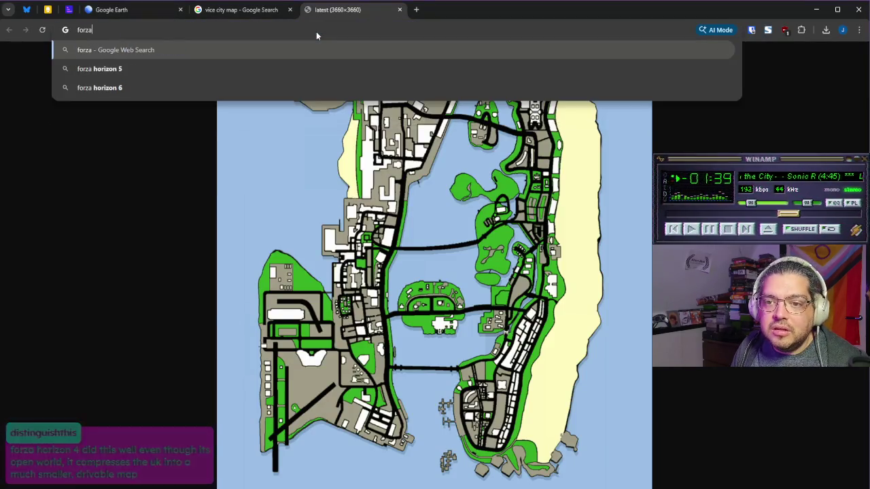
{"action": "type", "text": " horizon 6"}
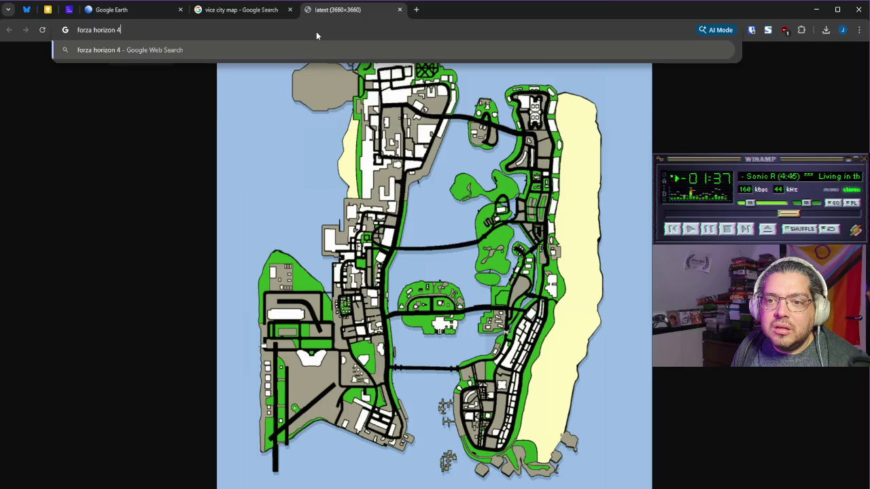
{"action": "key", "text": "F1"}
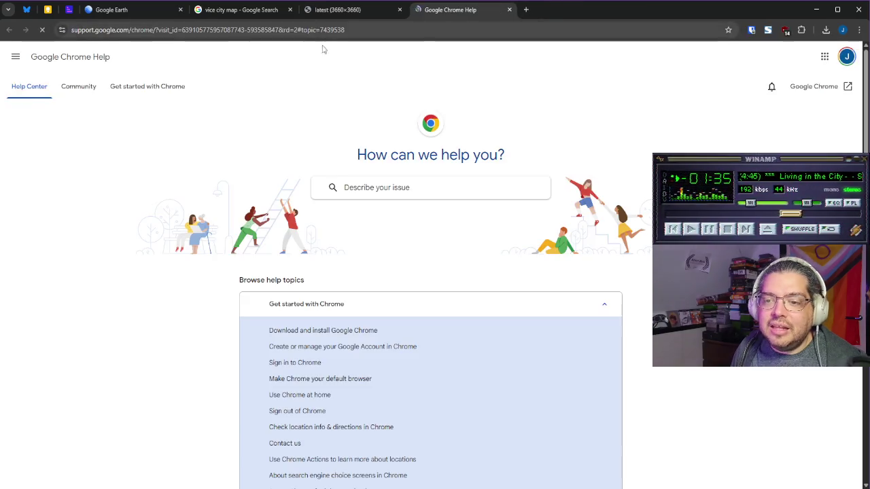
{"action": "left_click", "coordinate": [242, 31]}
{"action": "type", "text": "forza ho"}
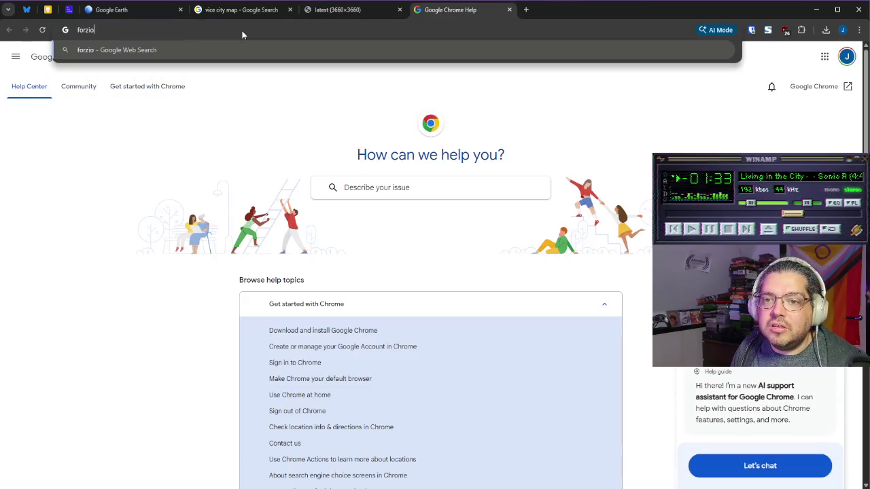
{"action": "type", "text": "rizon 4 "}
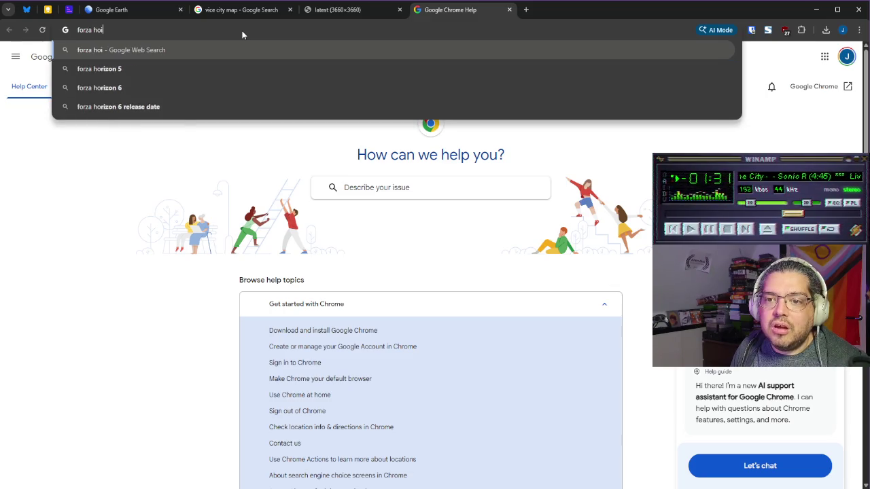
{"action": "type", "text": "map&udm=14"}
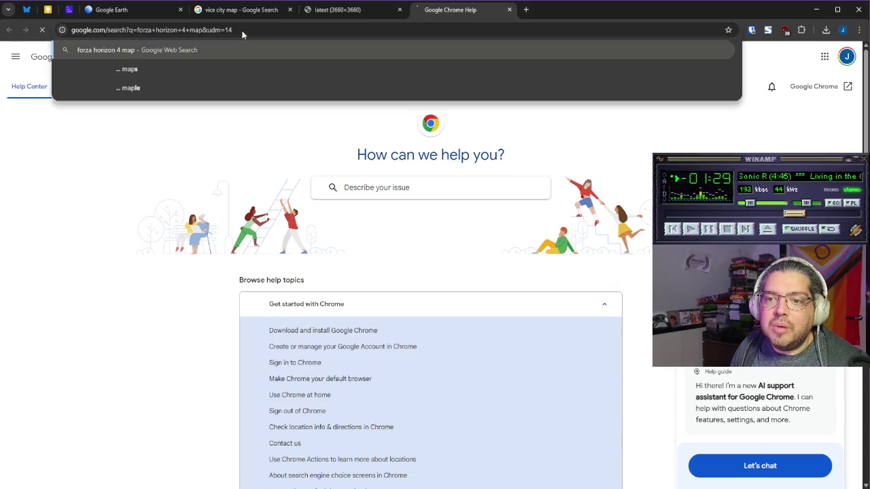
{"action": "key", "text": "Return"}
{"action": "left_click", "coordinate": [173, 98]}
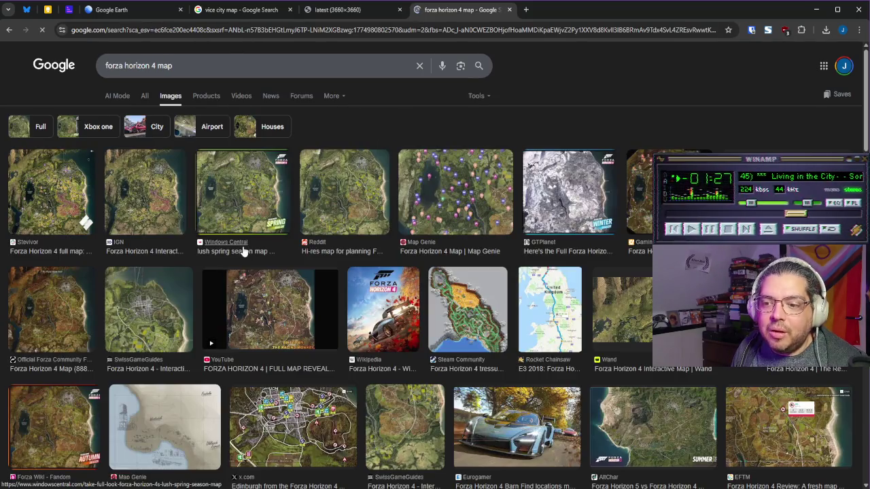
Step: Open the Stevivor article showing the full Forza Horizon 4 map, then return to the Zone Network System note
{"action": "left_click", "coordinate": [75, 204]}
{"action": "left_click", "coordinate": [714, 285]}
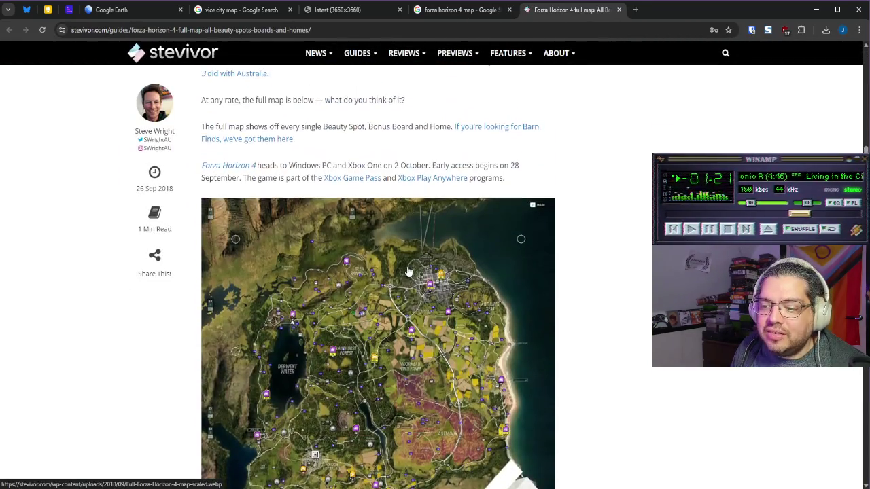
{"action": "scroll", "coordinate": [408, 270], "scroll_direction": "down", "scroll_amount": 2}
{"action": "scroll", "coordinate": [429, 386], "scroll_direction": "up", "scroll_amount": 1}
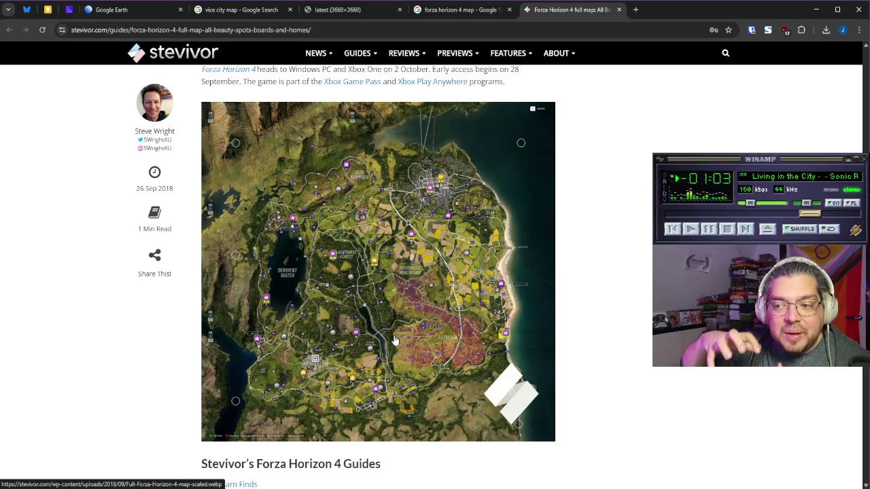
{"action": "mouse_move", "coordinate": [412, 488]}
{"action": "left_click", "coordinate": [413, 452]}
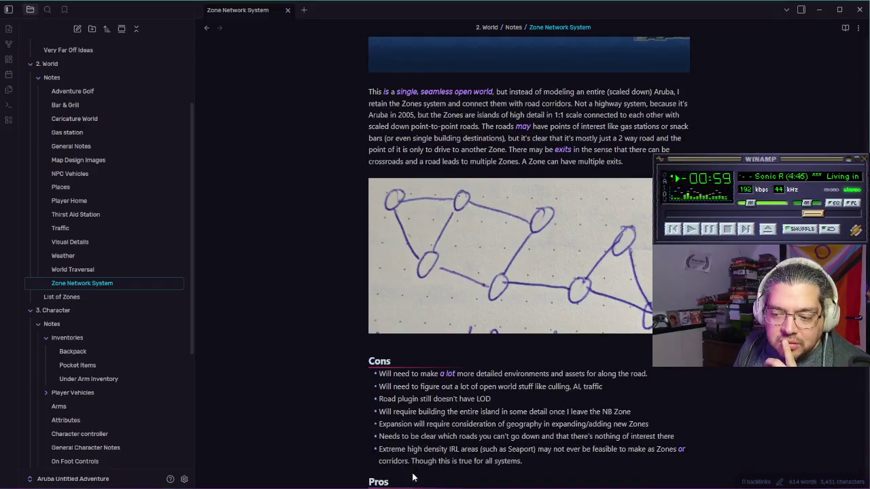
Step: Open the Map Design Images note and scroll through its annotated Aruba images
{"action": "scroll", "coordinate": [473, 351], "scroll_direction": "down", "scroll_amount": 5}
{"action": "scroll", "coordinate": [473, 351], "scroll_direction": "down", "scroll_amount": 5}
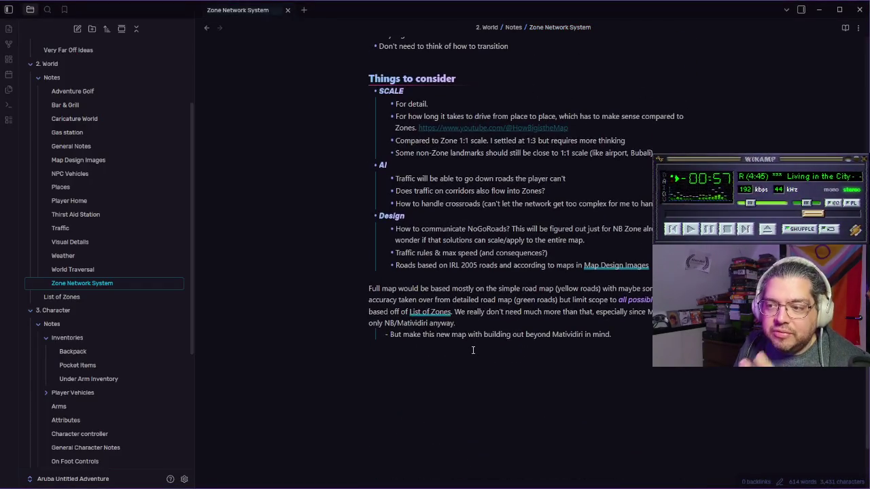
{"action": "scroll", "coordinate": [495, 330], "scroll_direction": "up", "scroll_amount": 10}
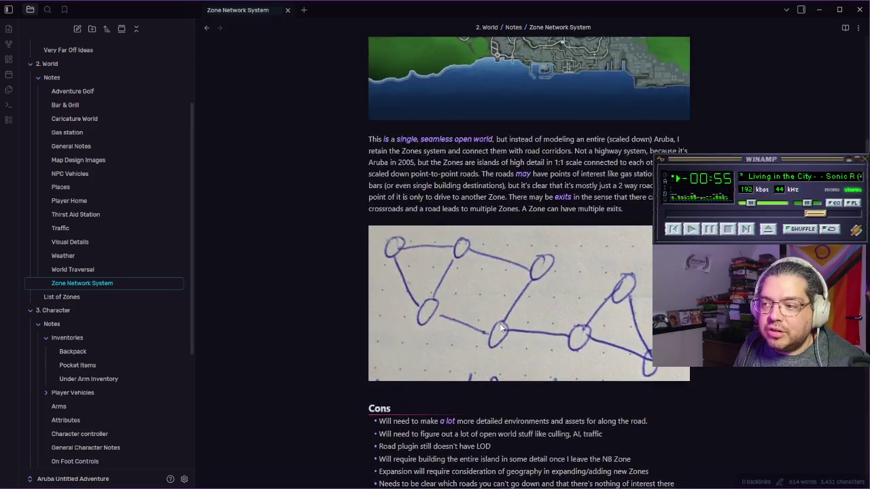
{"action": "scroll", "coordinate": [501, 328], "scroll_direction": "down", "scroll_amount": 5}
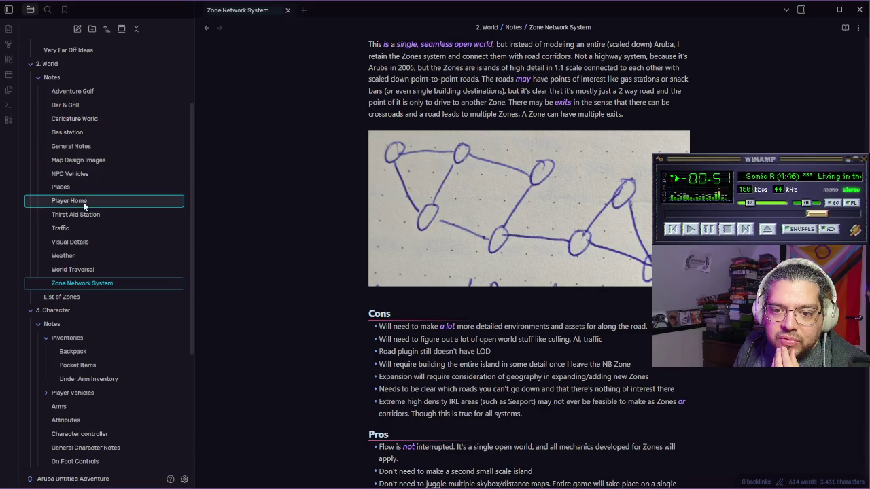
{"action": "left_click", "coordinate": [82, 161]}
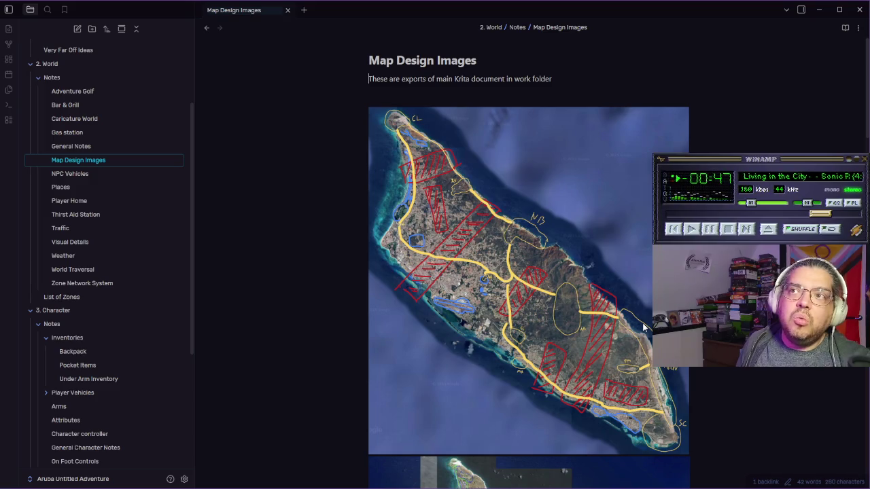
{"action": "scroll", "coordinate": [643, 318], "scroll_direction": "down", "scroll_amount": 10}
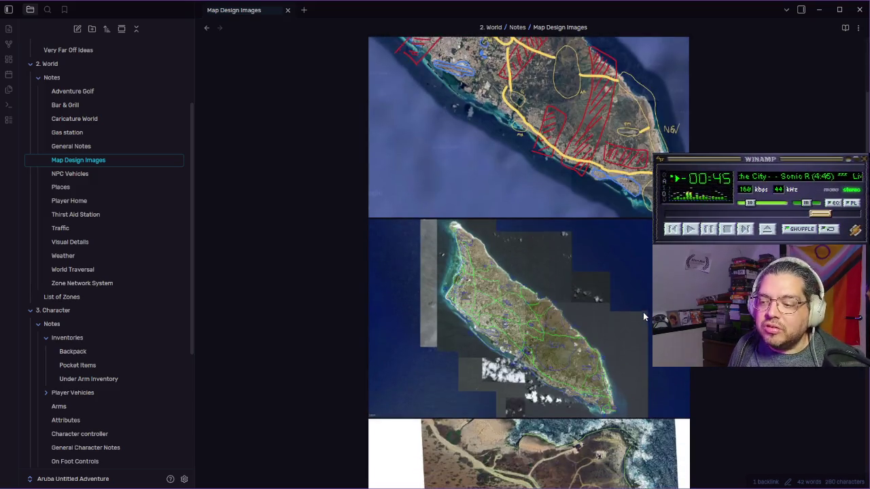
{"action": "scroll", "coordinate": [560, 264], "scroll_direction": "down", "scroll_amount": 5}
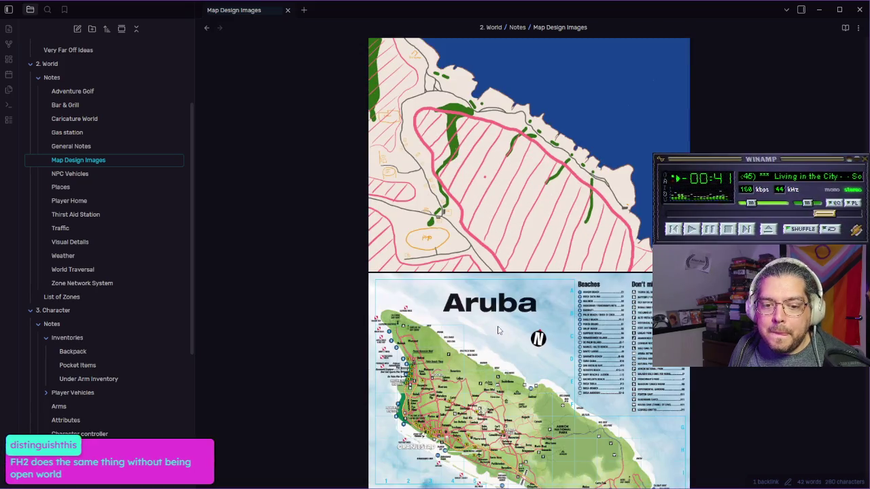
{"action": "scroll", "coordinate": [520, 348], "scroll_direction": "down", "scroll_amount": 5}
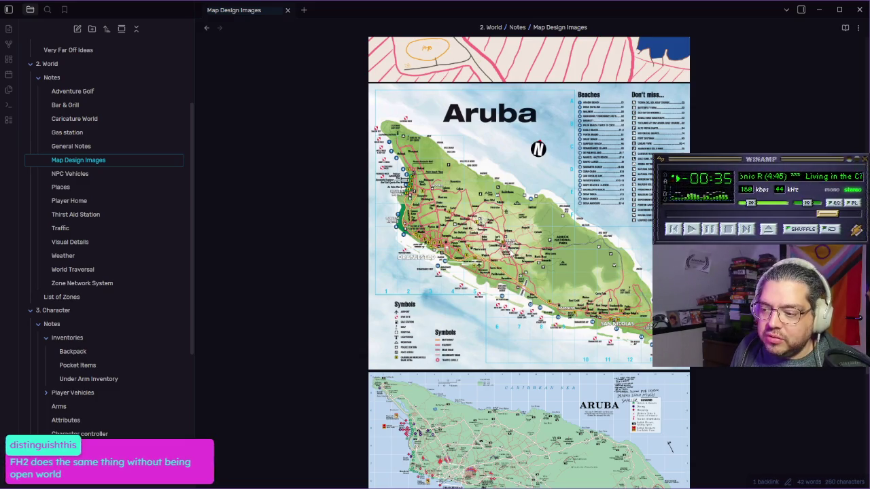
{"action": "scroll", "coordinate": [511, 261], "scroll_direction": "down", "scroll_amount": 3}
{"action": "scroll", "coordinate": [547, 311], "scroll_direction": "down", "scroll_amount": 3}
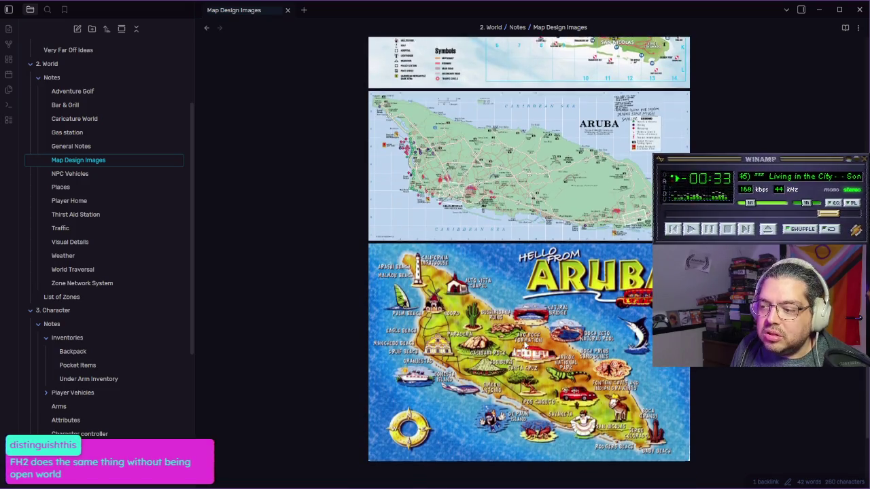
{"action": "scroll", "coordinate": [526, 342], "scroll_direction": "up", "scroll_amount": 10}
{"action": "scroll", "coordinate": [525, 342], "scroll_direction": "up", "scroll_amount": 4}
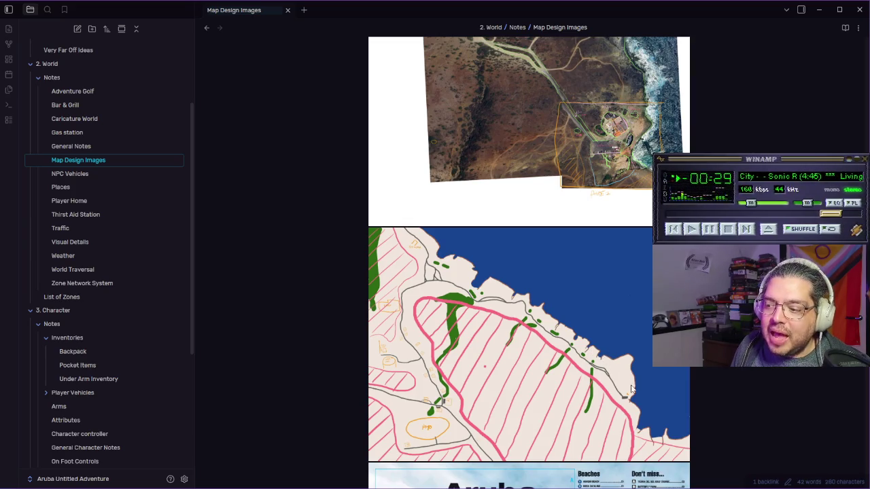
{"action": "scroll", "coordinate": [504, 344], "scroll_direction": "up", "scroll_amount": 7}
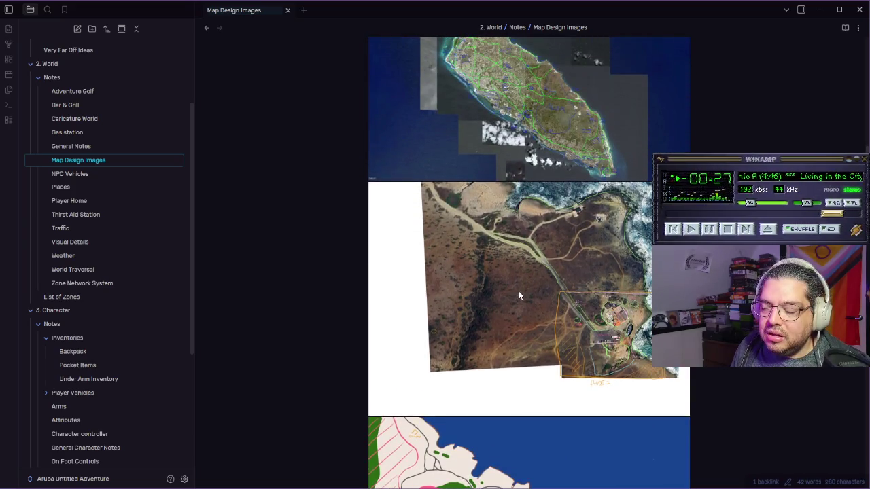
{"action": "scroll", "coordinate": [528, 288], "scroll_direction": "up", "scroll_amount": 1}
Step: Open the '2005 full roads and details' satellite image in the default photo viewer and reposition its window
{"action": "right_click", "coordinate": [515, 261]}
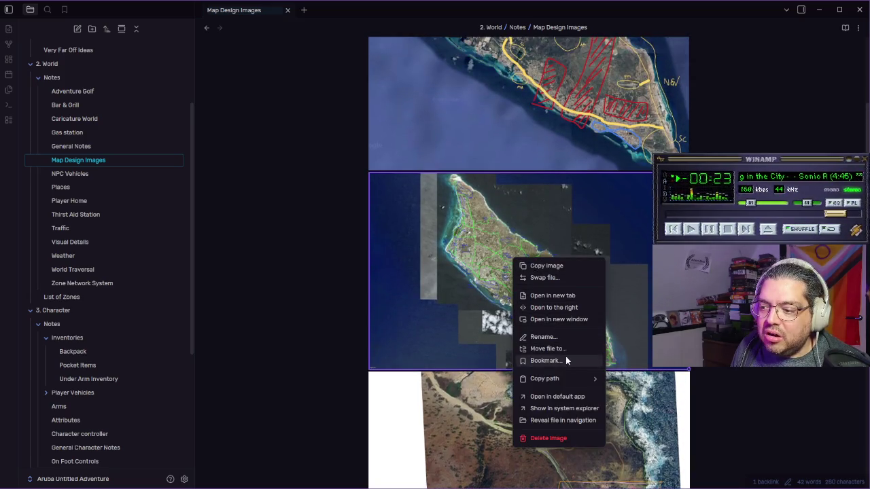
{"action": "left_click", "coordinate": [572, 396]}
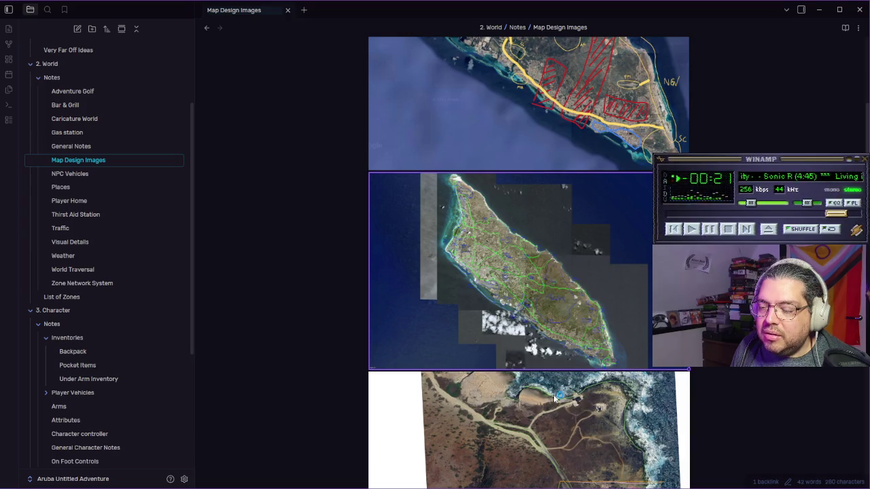
{"action": "mouse_move", "coordinate": [327, 122]}
{"action": "left_mouse_down"}
{"action": "mouse_move", "coordinate": [487, 90]}
{"action": "mouse_move", "coordinate": [359, 22]}
{"action": "mouse_move", "coordinate": [499, 34]}
{"action": "mouse_move", "coordinate": [500, 51]}
{"action": "left_mouse_up"}
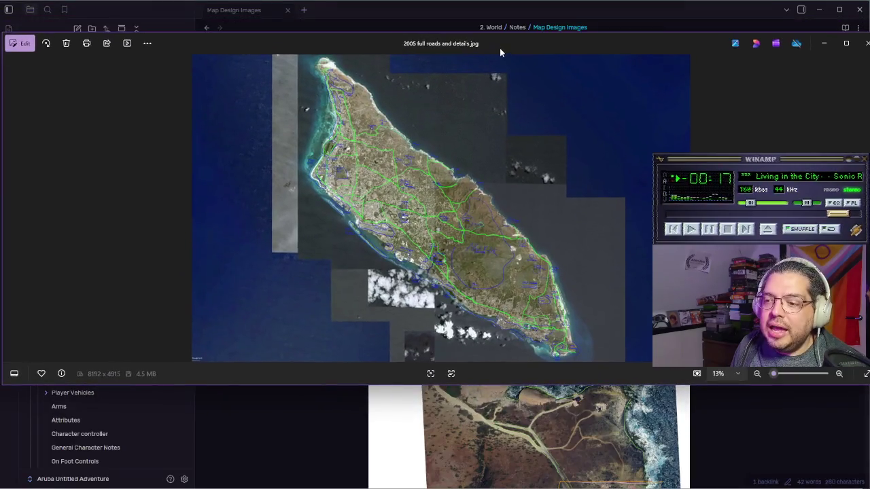
Step: Maximize the 2005 Aruba roads map in Photos, zoom in and out, then go back to Obsidian
{"action": "double_click", "coordinate": [499, 48]}
{"action": "scroll", "coordinate": [420, 243], "scroll_direction": "up", "scroll_amount": 4}
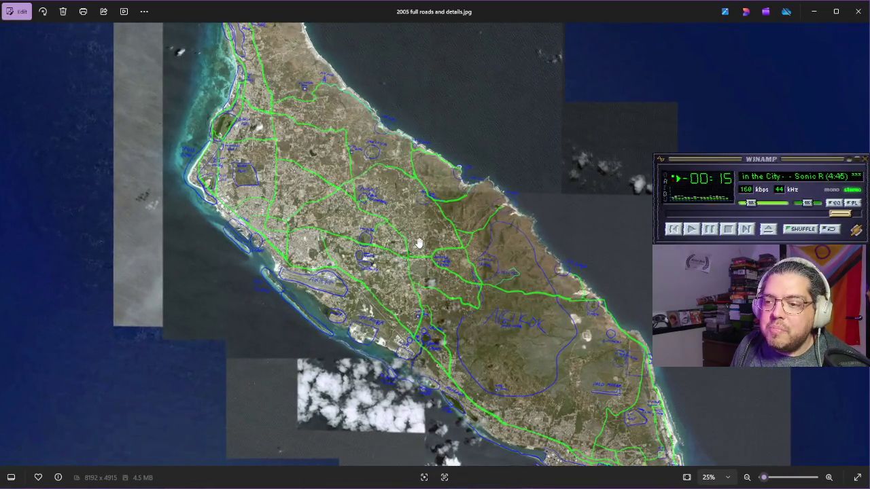
{"action": "scroll", "coordinate": [390, 187], "scroll_direction": "up", "scroll_amount": 6}
{"action": "scroll", "coordinate": [381, 282], "scroll_direction": "down", "scroll_amount": 5}
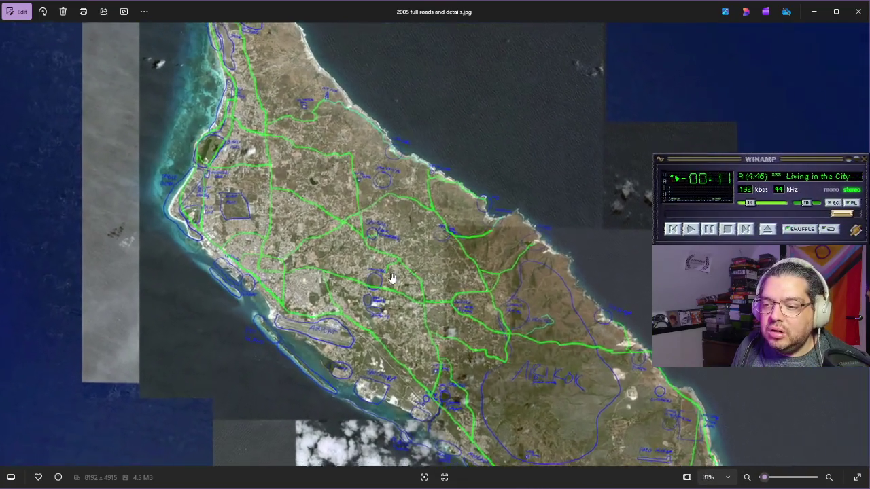
{"action": "key", "text": "alt+Tab"}
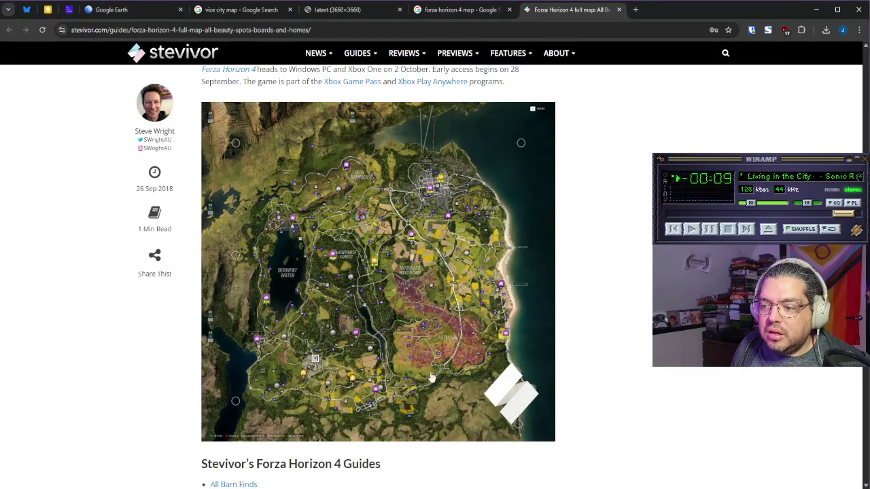
{"action": "key", "text": "alt+Tab"}
{"action": "key", "text": "alt+Tab"}
Step: Scroll up to the first annotated Aruba road and zone map, then return to the Forza Horizon 4 article
{"action": "scroll", "coordinate": [493, 274], "scroll_direction": "up", "scroll_amount": 5}
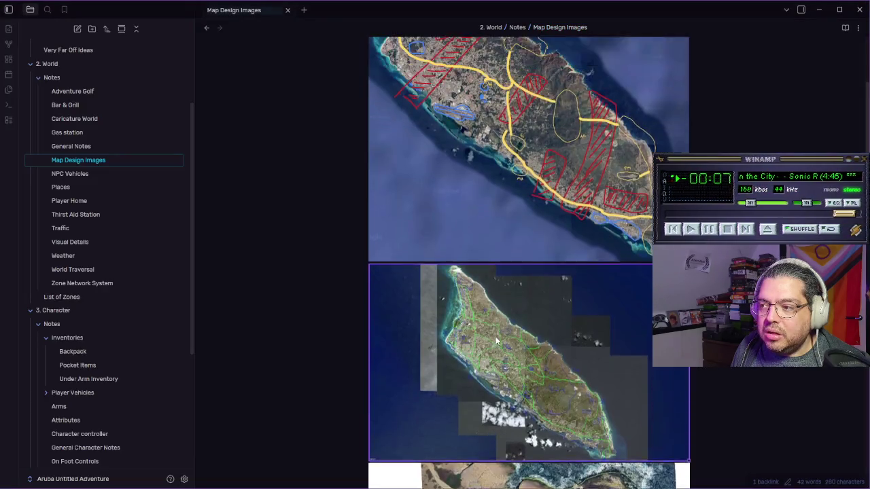
{"action": "scroll", "coordinate": [492, 273], "scroll_direction": "up", "scroll_amount": 1}
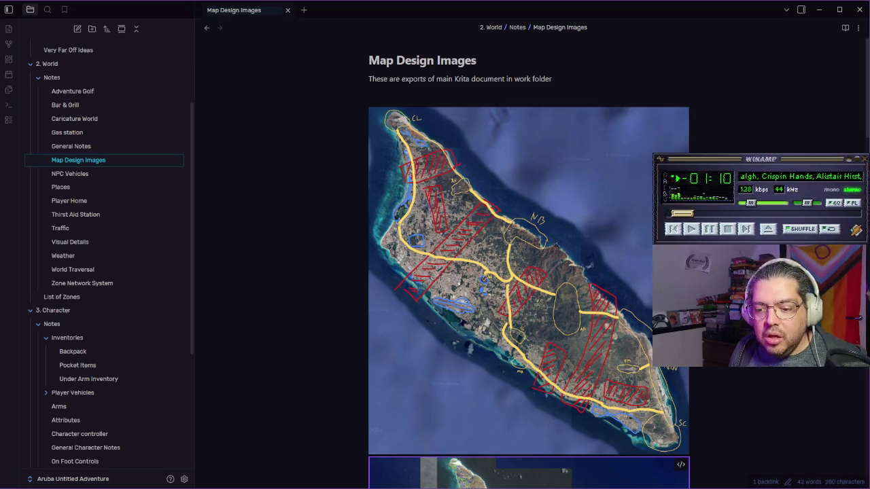
{"action": "key", "text": "alt+Tab"}
{"action": "left_click", "coordinate": [357, 30]}
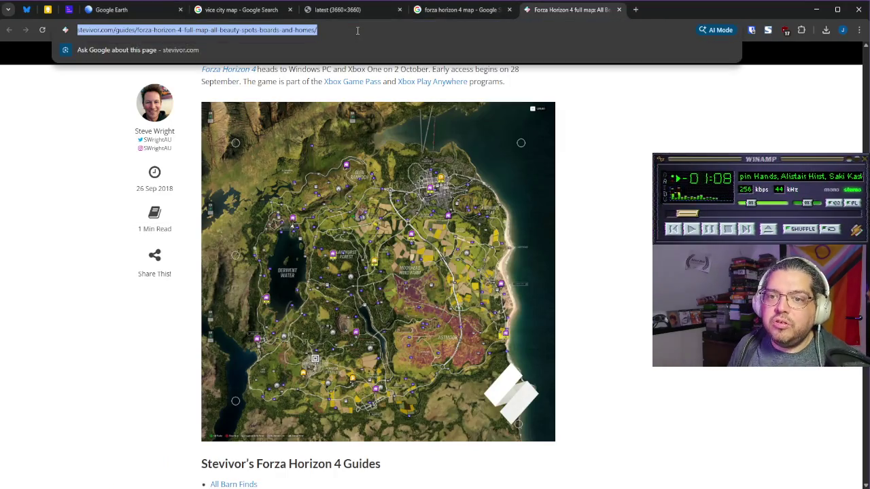
Step: Search images for 'forza horizon 2 map' and enlarge Reddit's full collectibles map
{"action": "type", "text": "fori"}
{"action": "key", "text": "BackSpace"}
{"action": "type", "text": "za hori"}
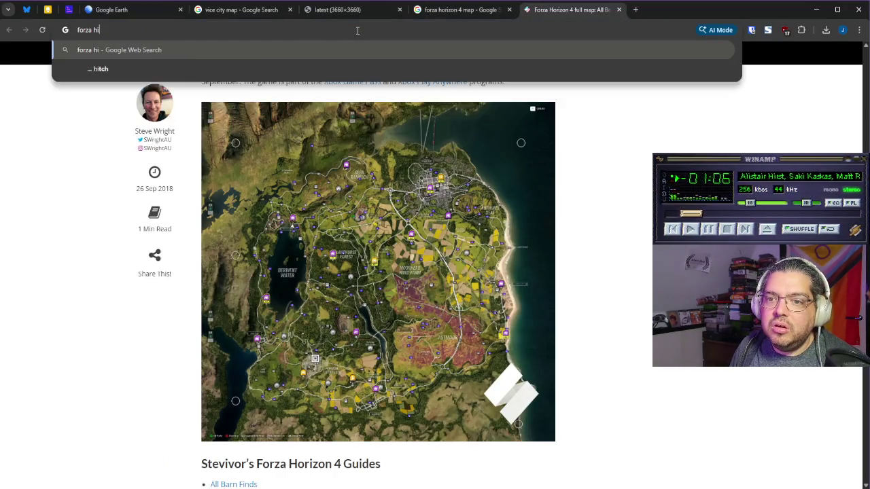
{"action": "type", "text": "zon 4"}
{"action": "key", "text": "BackSpace"}
{"action": "type", "text": "2 map"}
{"action": "key", "text": "Return"}
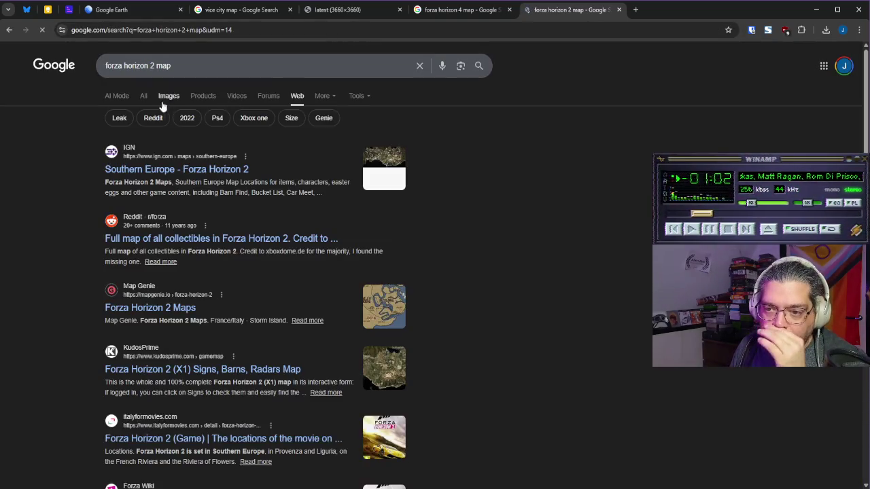
{"action": "left_click", "coordinate": [161, 97]}
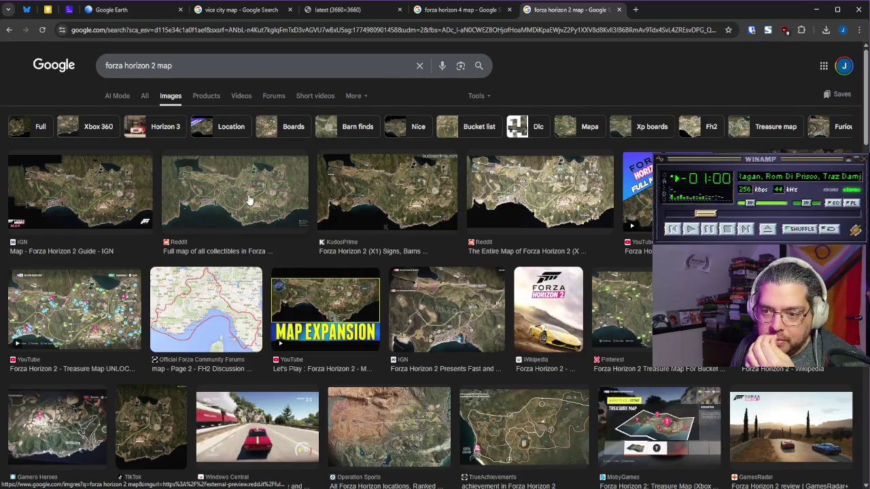
{"action": "left_click", "coordinate": [246, 199]}
{"action": "left_click", "coordinate": [680, 197]}
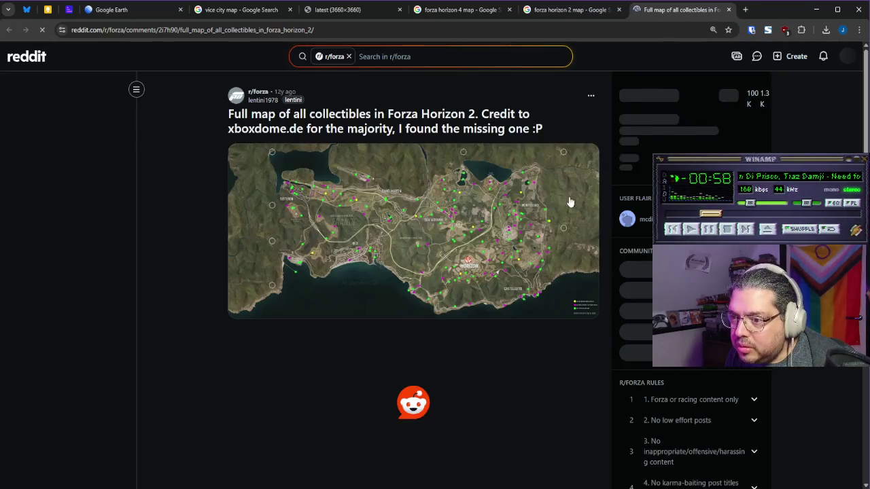
{"action": "left_click", "coordinate": [456, 236]}
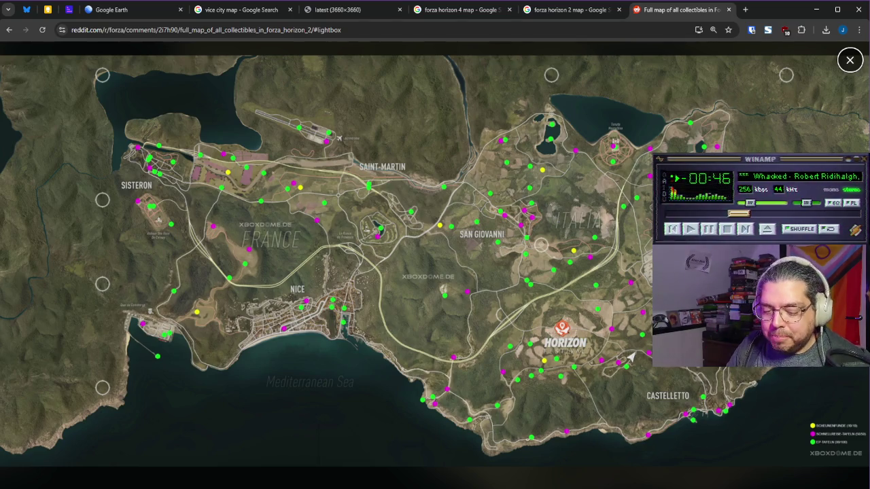
Step: Close the Forza Horizon 2 and 4 search tabs, glance at the Obsidian note, and return to Chrome
{"action": "left_click", "coordinate": [619, 10]}
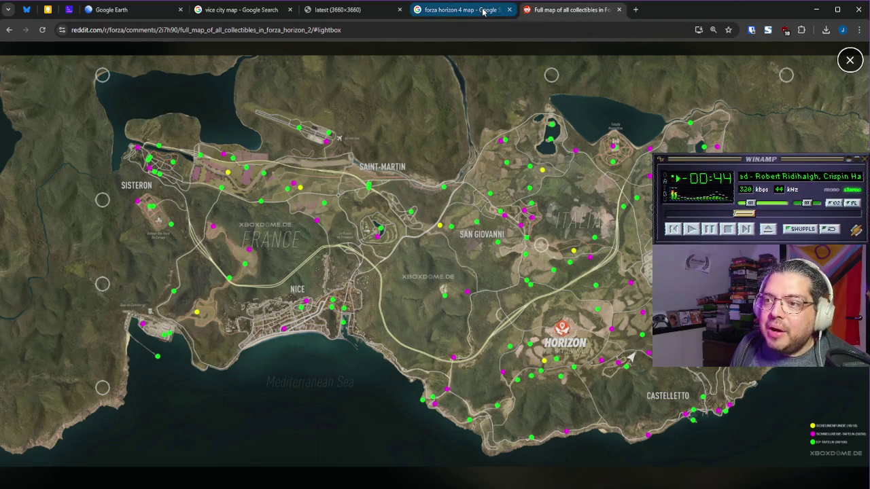
{"action": "middle_click", "coordinate": [483, 10]}
{"action": "left_click", "coordinate": [363, 11]}
{"action": "key", "text": "alt+Tab"}
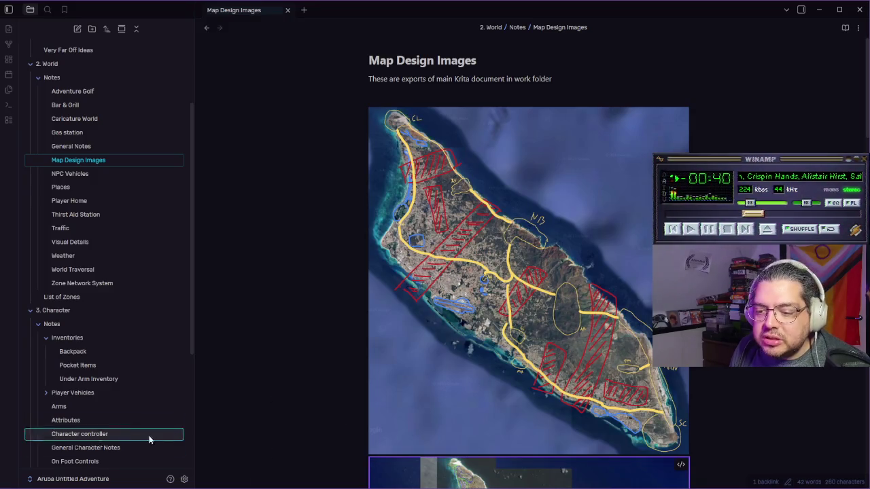
{"action": "key", "text": "alt+Tab"}
Step: In Google Earth, orbit and tilt low over Aruba's inland hill and town, then zoom out to the whole island
{"action": "left_click", "coordinate": [119, 12]}
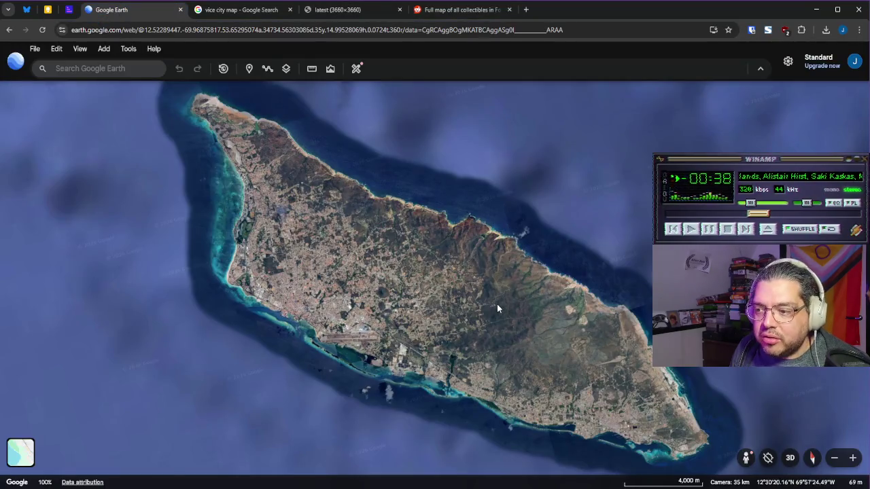
{"action": "scroll", "coordinate": [497, 316], "scroll_direction": "up", "scroll_amount": 3}
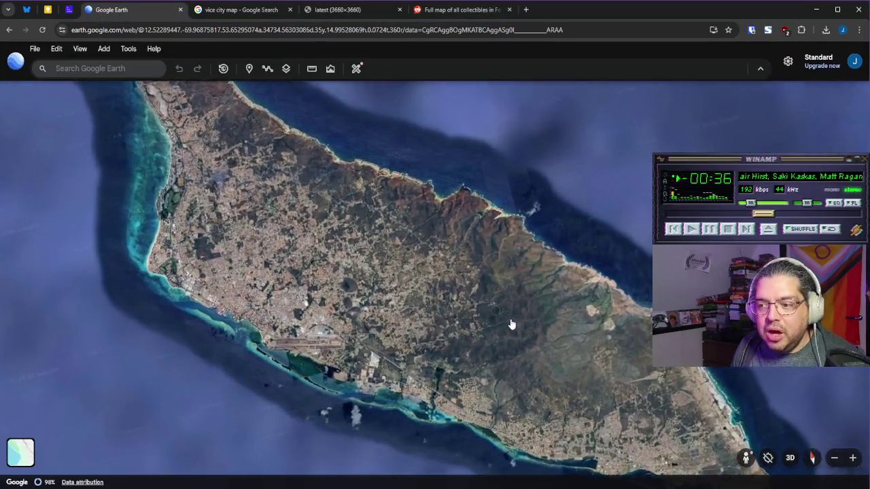
{"action": "scroll", "coordinate": [431, 286], "scroll_direction": "down", "scroll_amount": 5}
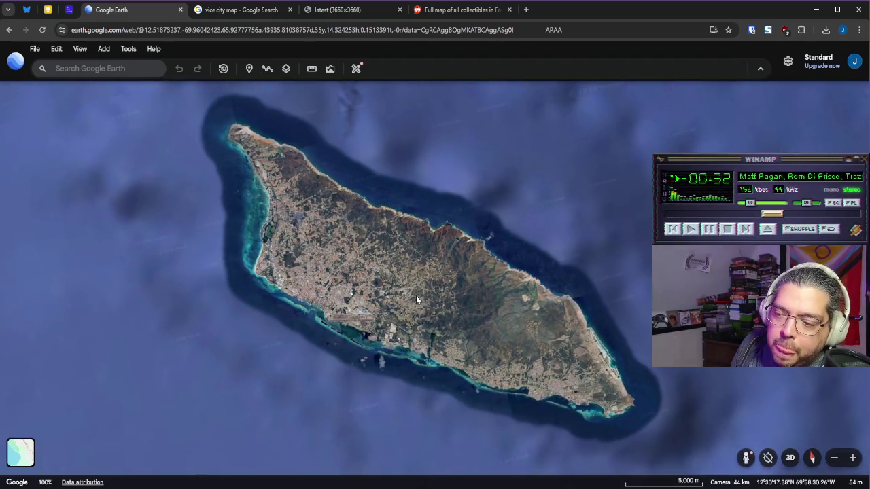
{"action": "left_click_drag", "start_coordinate": [417, 300], "coordinate": [414, 286]}
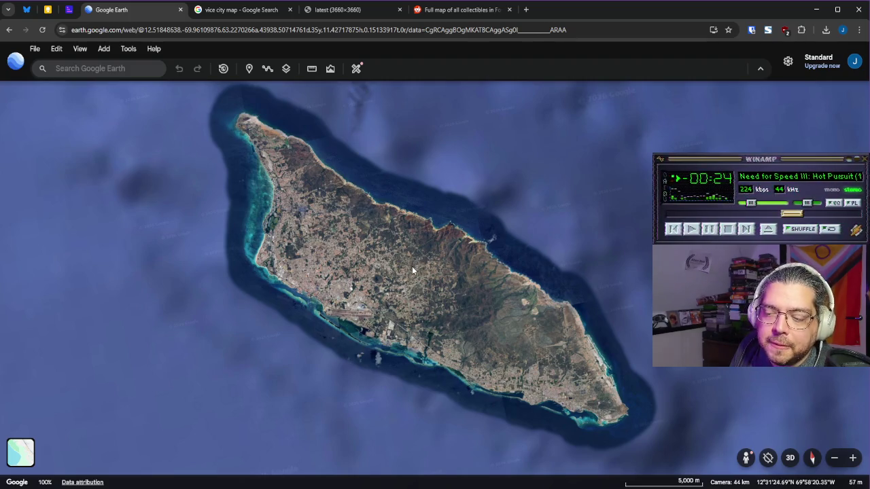
{"action": "scroll", "coordinate": [446, 313], "scroll_direction": "up", "scroll_amount": 5}
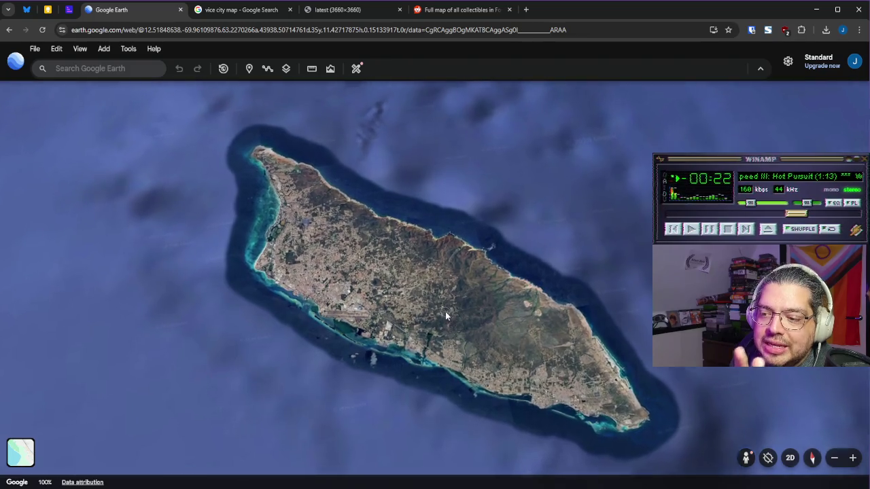
{"action": "scroll", "coordinate": [408, 271], "scroll_direction": "up", "scroll_amount": 3}
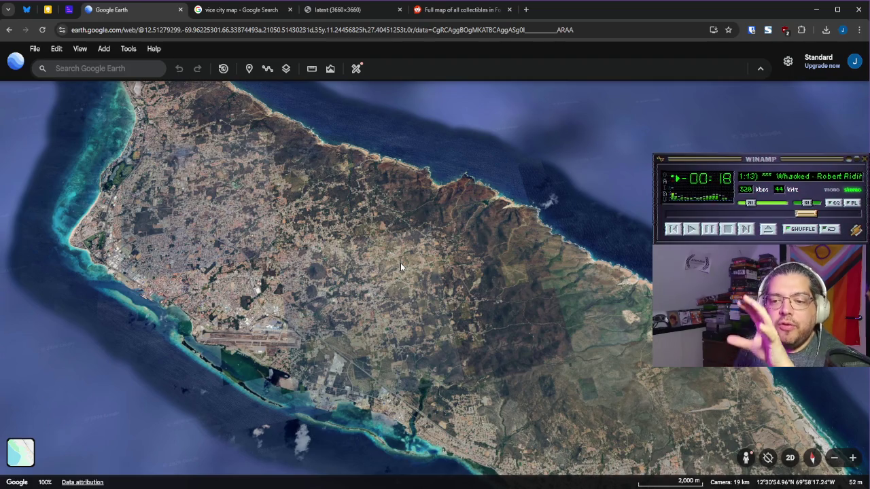
{"action": "scroll", "coordinate": [376, 277], "scroll_direction": "up", "scroll_amount": 2}
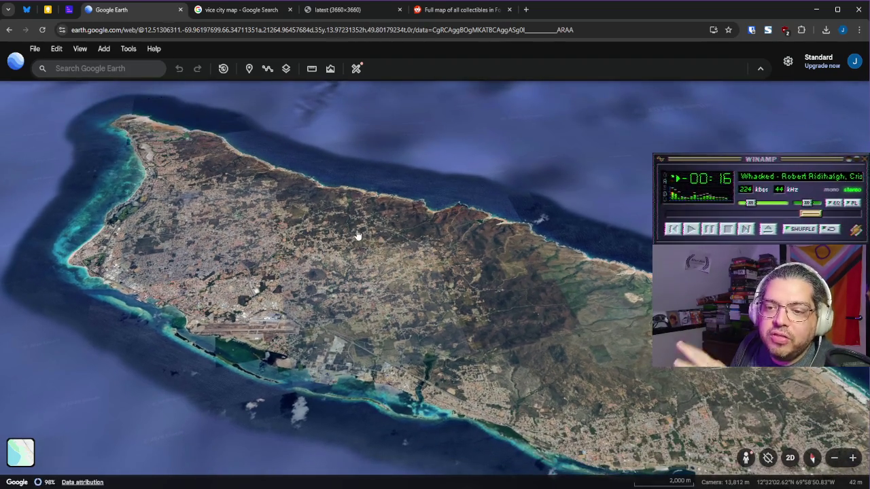
{"action": "mouse_move", "coordinate": [379, 220]}
{"action": "left_mouse_down"}
{"action": "mouse_move", "coordinate": [295, 225]}
{"action": "mouse_move", "coordinate": [400, 258]}
{"action": "left_mouse_up"}
{"action": "scroll", "coordinate": [326, 228], "scroll_direction": "up", "scroll_amount": 10}
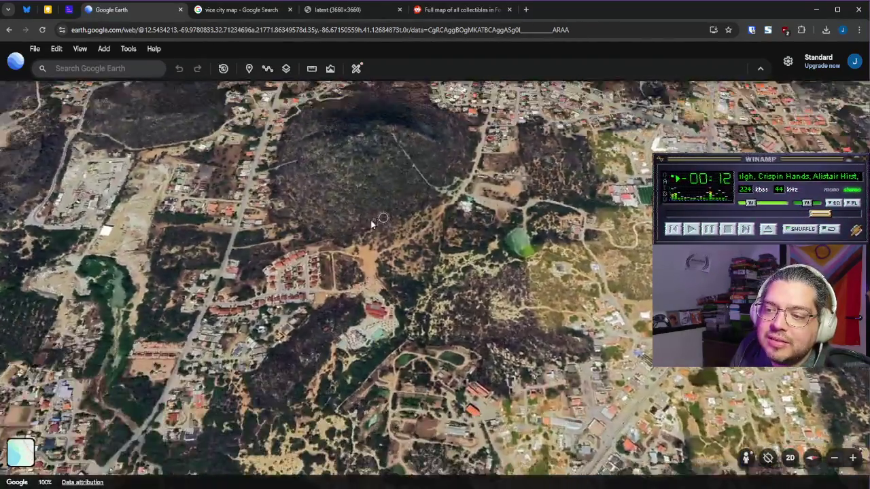
{"action": "mouse_move", "coordinate": [372, 224]}
{"action": "left_mouse_down"}
{"action": "mouse_move", "coordinate": [388, 208]}
{"action": "mouse_move", "coordinate": [426, 348]}
{"action": "mouse_move", "coordinate": [454, 349]}
{"action": "mouse_move", "coordinate": [486, 307]}
{"action": "mouse_move", "coordinate": [593, 305]}
{"action": "mouse_move", "coordinate": [361, 258]}
{"action": "mouse_move", "coordinate": [616, 245]}
{"action": "mouse_move", "coordinate": [552, 282]}
{"action": "left_mouse_up"}
{"action": "scroll", "coordinate": [564, 283], "scroll_direction": "down", "scroll_amount": 10}
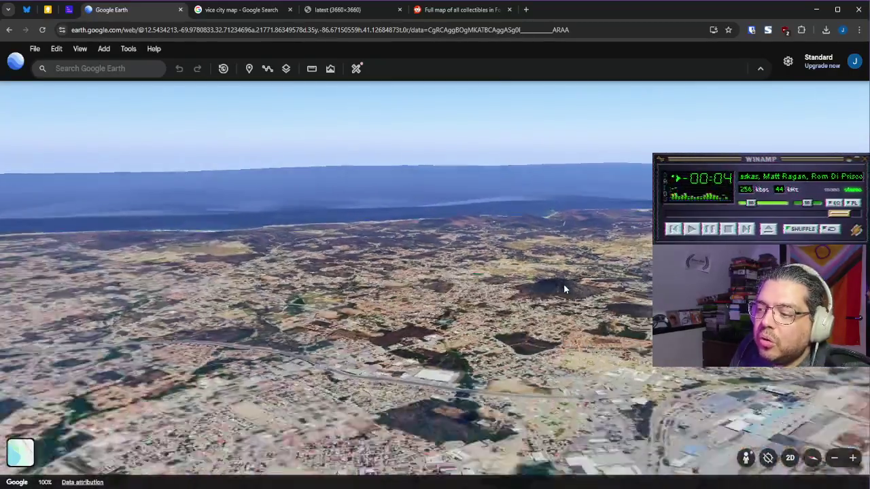
{"action": "scroll", "coordinate": [573, 281], "scroll_direction": "down", "scroll_amount": 5}
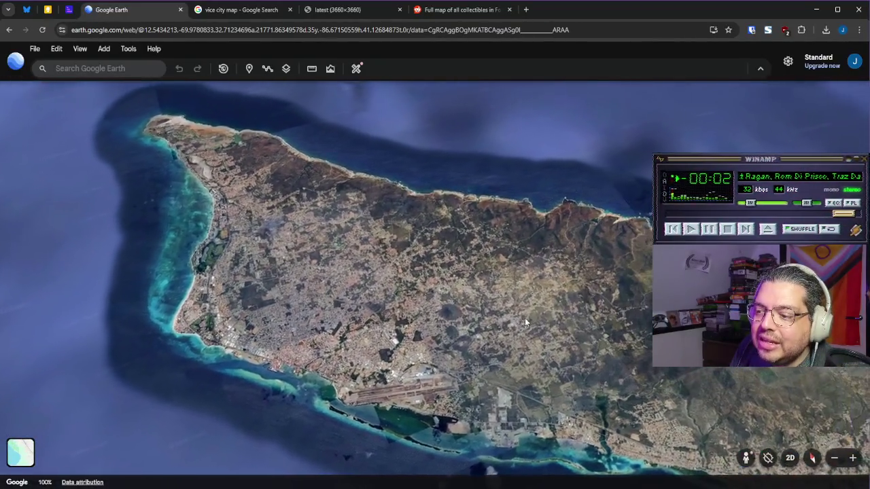
{"action": "scroll", "coordinate": [537, 312], "scroll_direction": "down", "scroll_amount": 5}
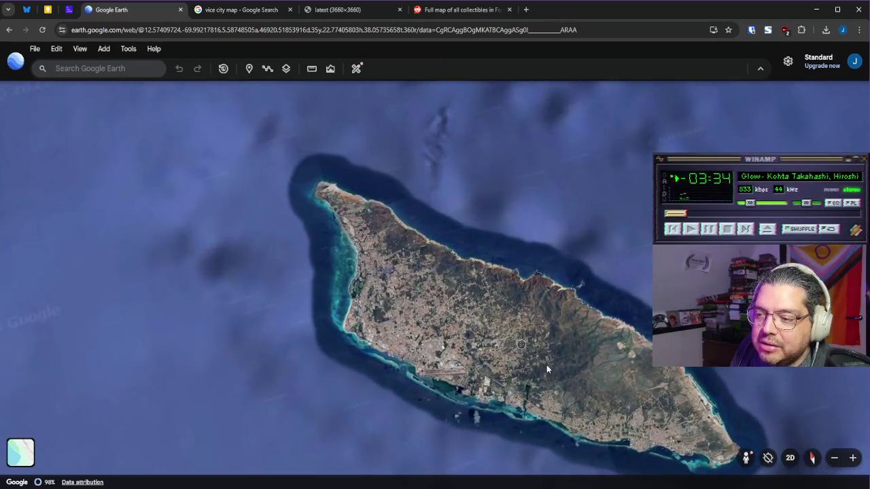
{"action": "scroll", "coordinate": [471, 322], "scroll_direction": "up", "scroll_amount": 3}
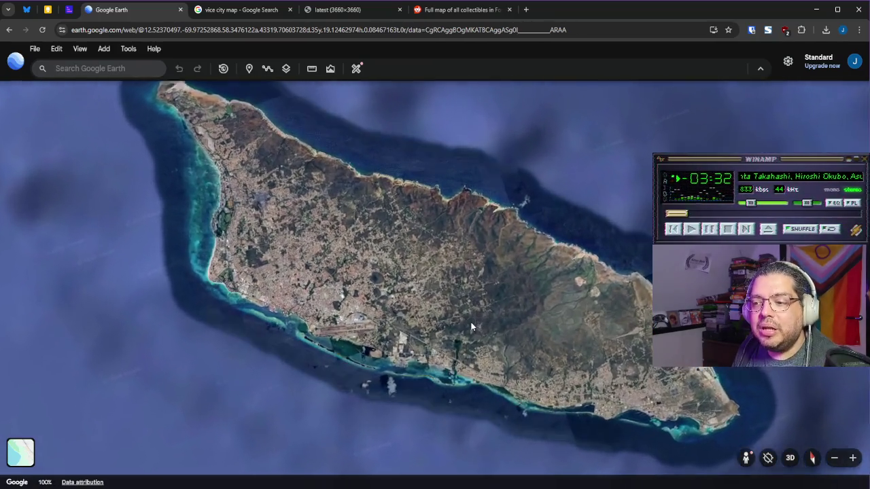
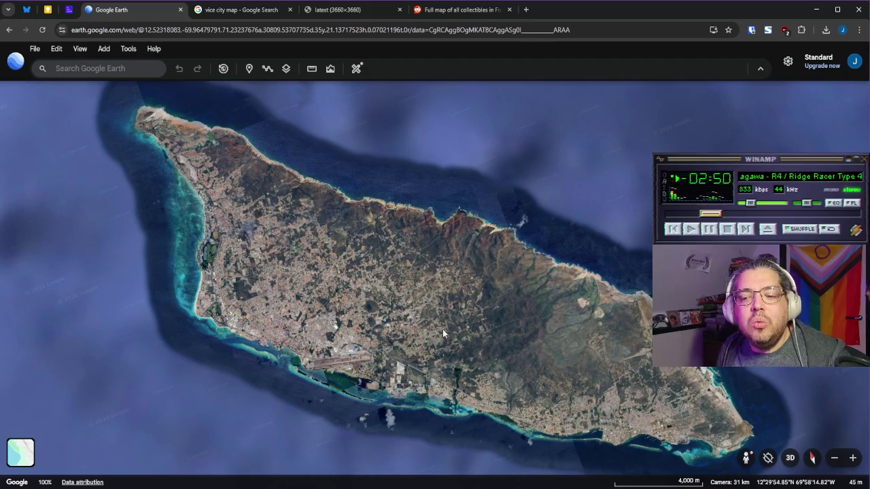
Step: Tilt Aruba into a 3D inland view, rotate toward the coastline, then flatten back to top-down
{"action": "scroll", "coordinate": [192, 348], "scroll_direction": "up", "scroll_amount": 5}
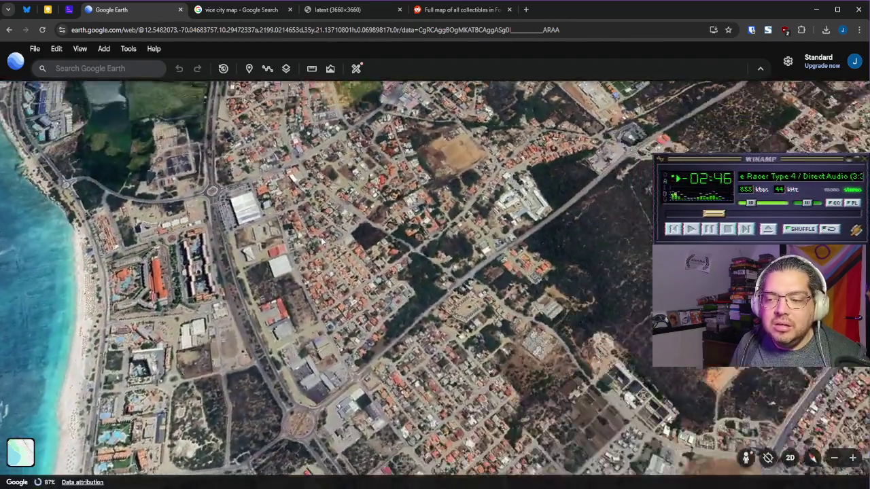
{"action": "mouse_move", "coordinate": [210, 285]}
{"action": "left_mouse_down"}
{"action": "mouse_move", "coordinate": [464, 115]}
{"action": "mouse_move", "coordinate": [435, 201]}
{"action": "mouse_move", "coordinate": [533, 159]}
{"action": "left_mouse_up"}
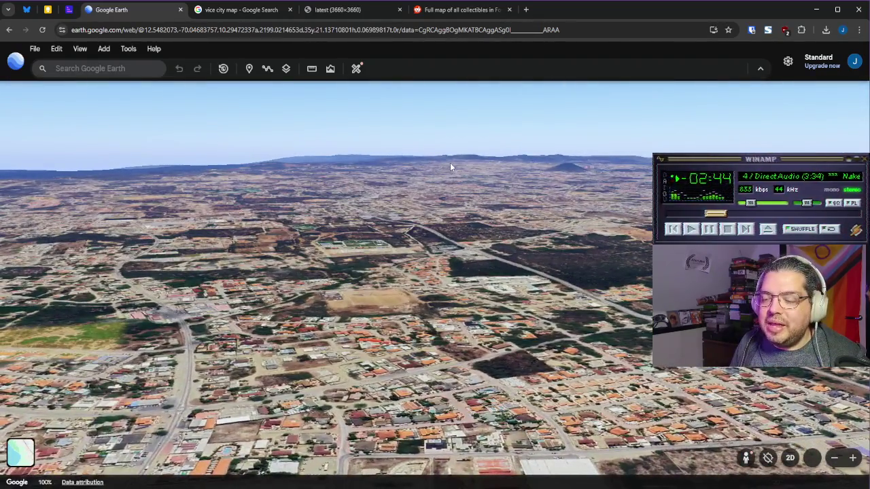
{"action": "left_click_drag", "start_coordinate": [449, 162], "coordinate": [400, 249]}
{"action": "scroll", "coordinate": [400, 249], "scroll_direction": "down", "scroll_amount": 5}
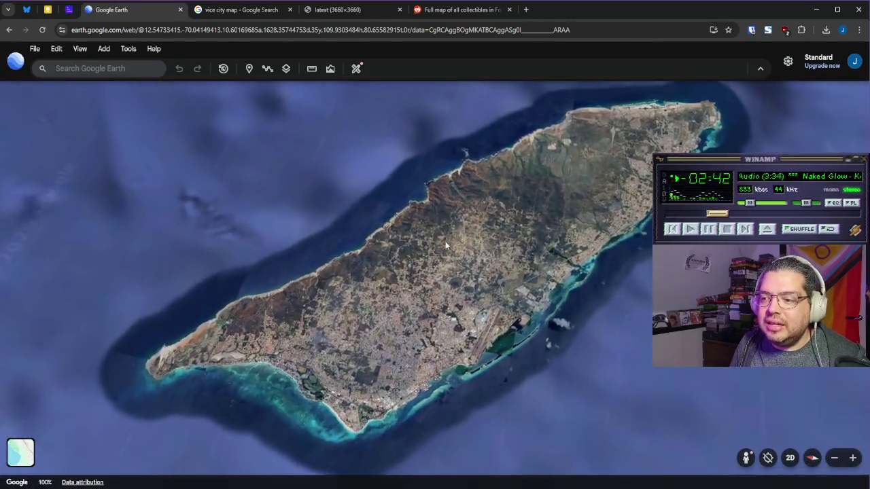
{"action": "key", "text": "o"}
{"action": "scroll", "coordinate": [405, 234], "scroll_direction": "up", "scroll_amount": 5}
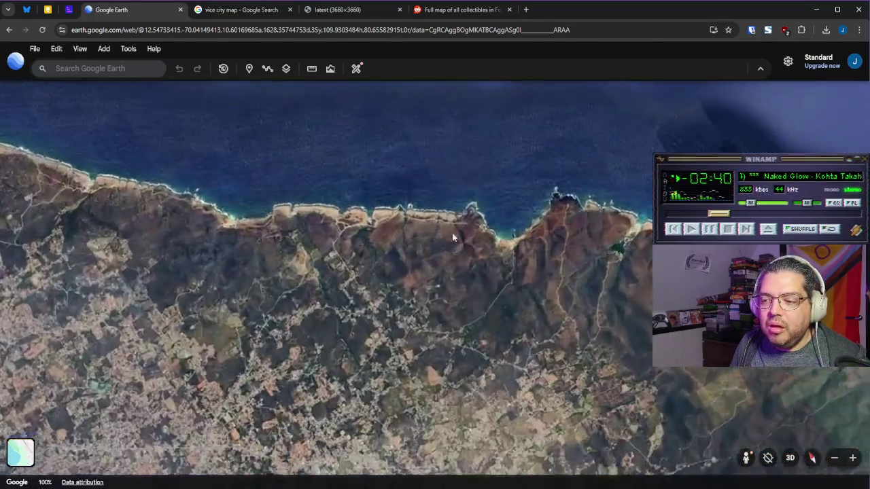
{"action": "scroll", "coordinate": [391, 245], "scroll_direction": "down", "scroll_amount": 3}
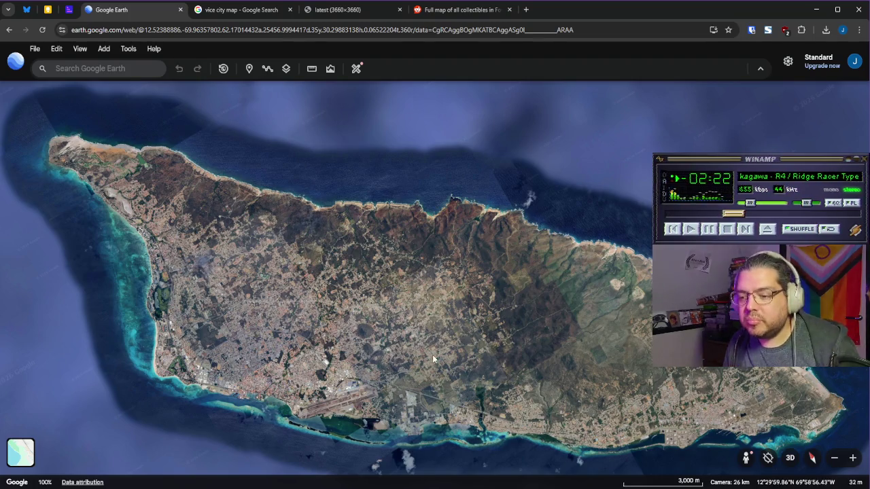
{"action": "scroll", "coordinate": [407, 330], "scroll_direction": "down", "scroll_amount": 2}
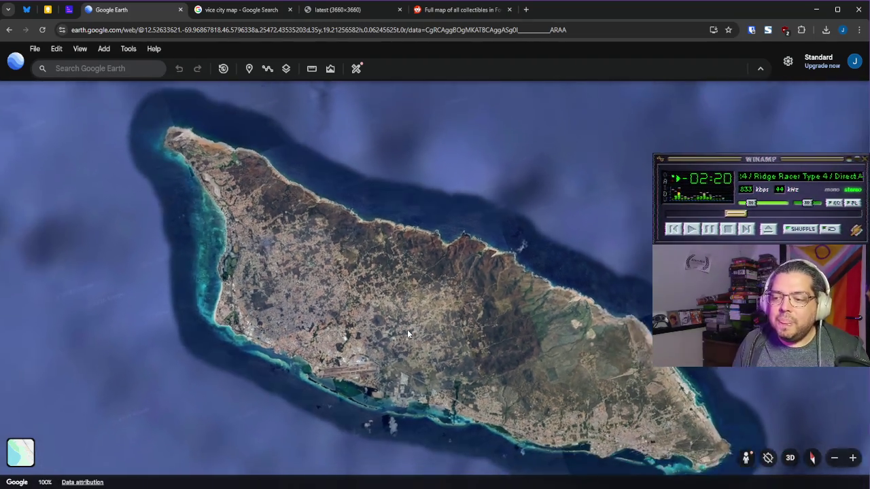
{"action": "scroll", "coordinate": [407, 329], "scroll_direction": "down", "scroll_amount": 1}
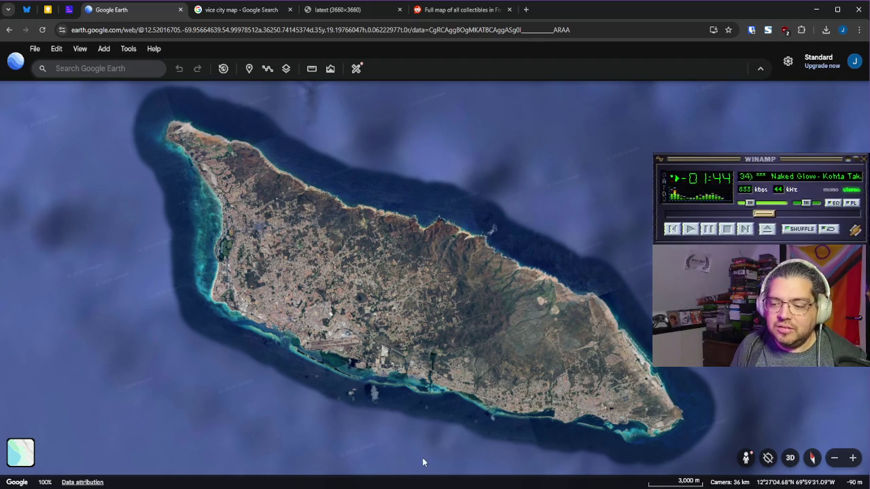
Step: In Photos, pan and zoom the 2005 full roads map to 60% on the north-coast roads
{"action": "left_click", "coordinate": [439, 469]}
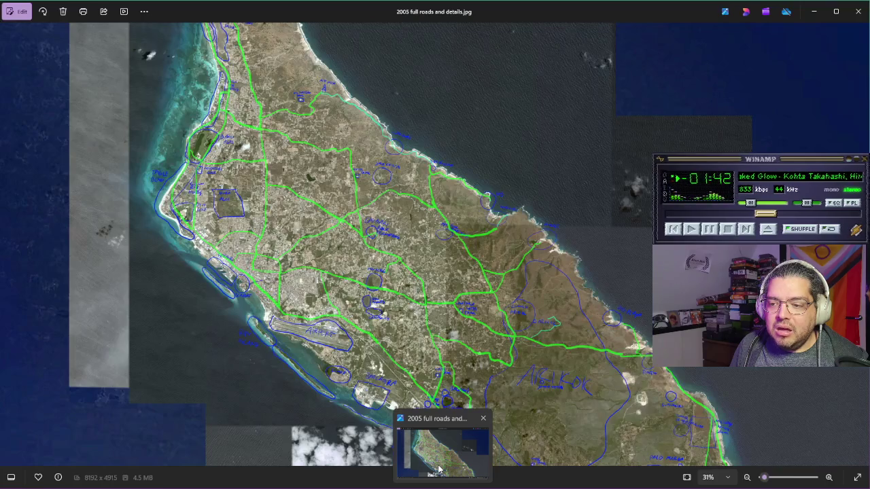
{"action": "left_click_drag", "start_coordinate": [401, 324], "coordinate": [399, 337]}
{"action": "left_click_drag", "start_coordinate": [392, 263], "coordinate": [331, 212]}
{"action": "left_click_drag", "start_coordinate": [343, 253], "coordinate": [289, 188]}
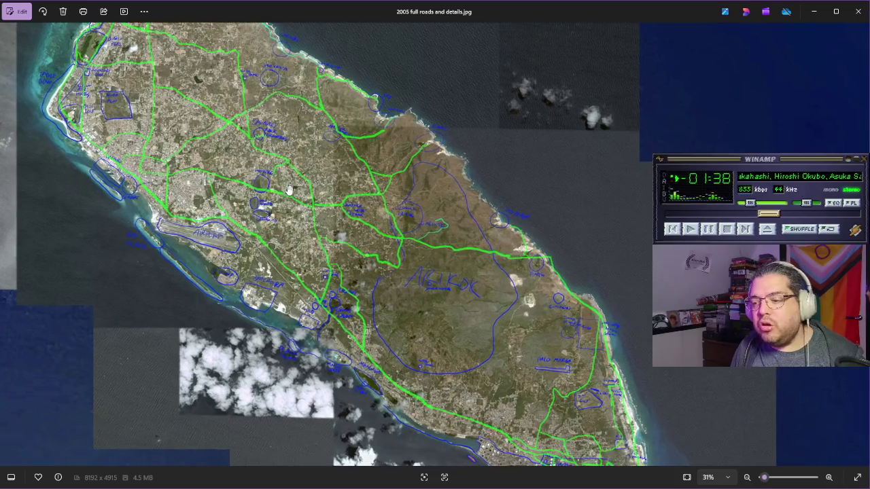
{"action": "left_click_drag", "start_coordinate": [453, 339], "coordinate": [397, 257]}
{"action": "mouse_move", "coordinate": [277, 155]}
{"action": "left_mouse_down"}
{"action": "mouse_move", "coordinate": [299, 204]}
{"action": "mouse_move", "coordinate": [339, 217]}
{"action": "left_mouse_up"}
{"action": "scroll", "coordinate": [405, 221], "scroll_direction": "up", "scroll_amount": 5}
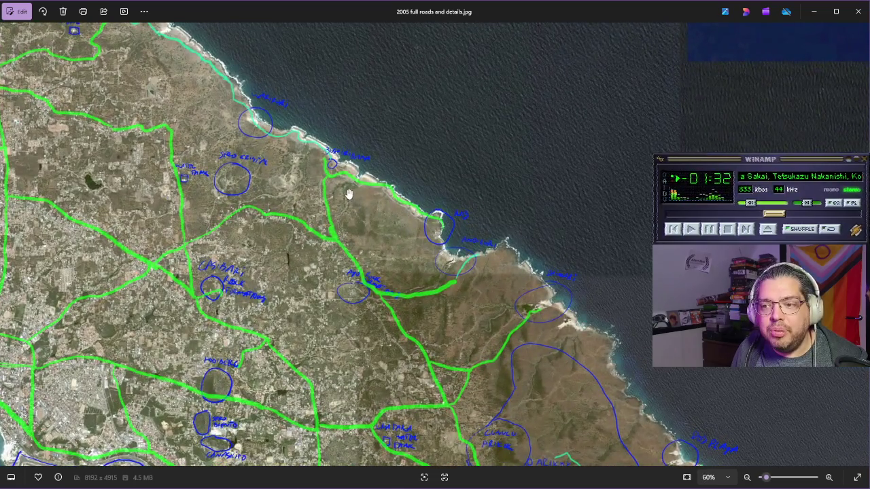
{"action": "left_click_drag", "start_coordinate": [348, 195], "coordinate": [342, 208]}
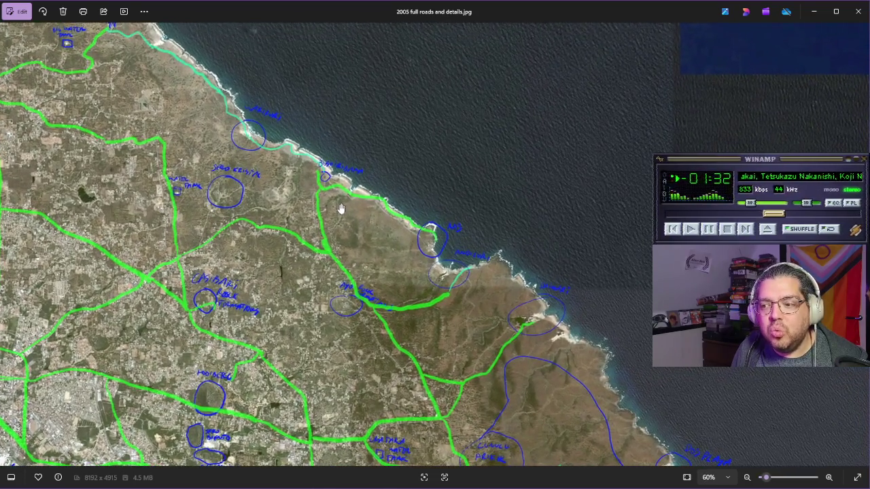
Step: From the 'vice city map' tab, enter 'gta' in the address bar to load gta-5-map.com
{"action": "key", "text": "alt+Tab"}
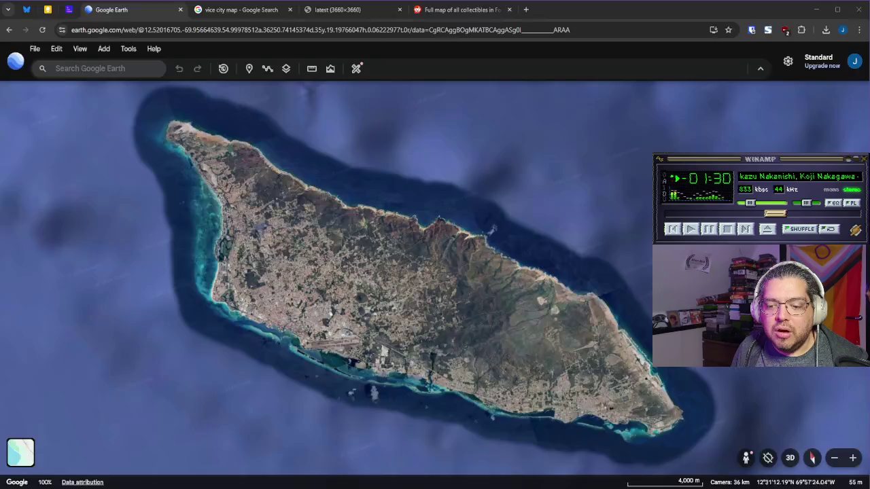
{"action": "left_click", "coordinate": [280, 15]}
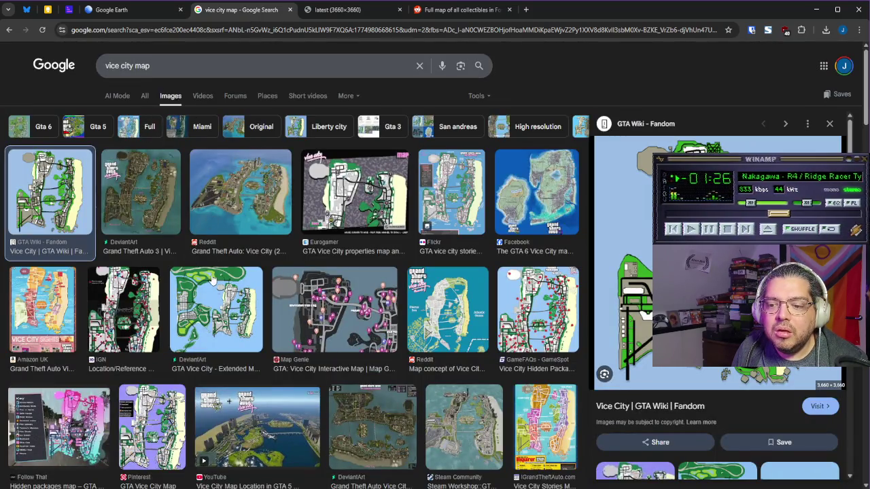
{"action": "left_click", "coordinate": [189, 70]}
{"action": "left_click", "coordinate": [145, 29]}
{"action": "type", "text": "gta"}
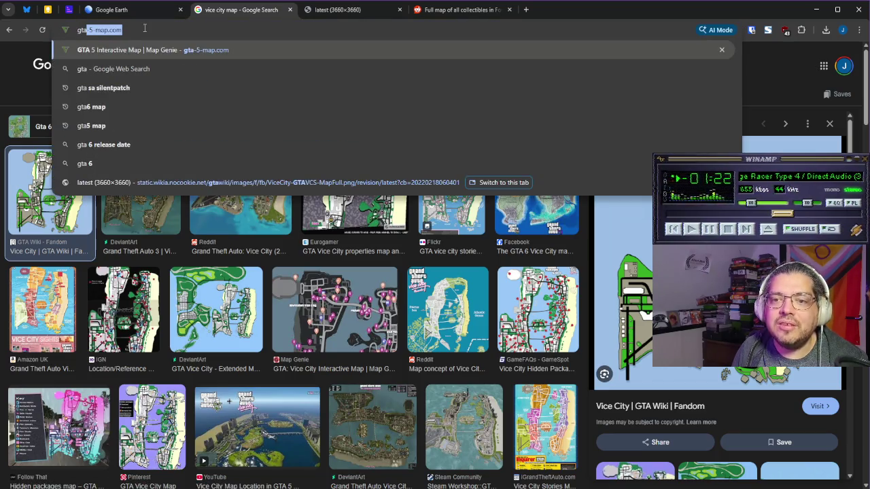
{"action": "key", "text": "Return"}
{"action": "scroll", "coordinate": [452, 297], "scroll_direction": "down", "scroll_amount": 1}
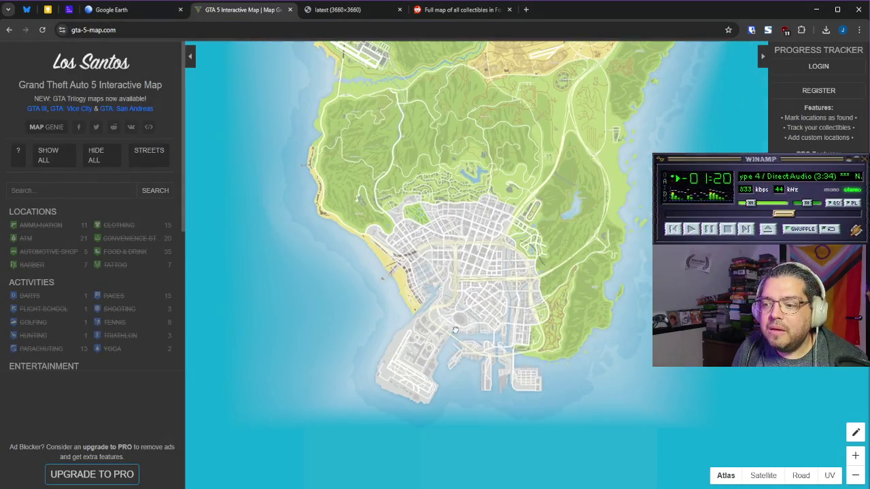
Step: Zoom out on the GTA 5 map and pan to bring the port and airport into view
{"action": "scroll", "coordinate": [448, 244], "scroll_direction": "down", "scroll_amount": 2}
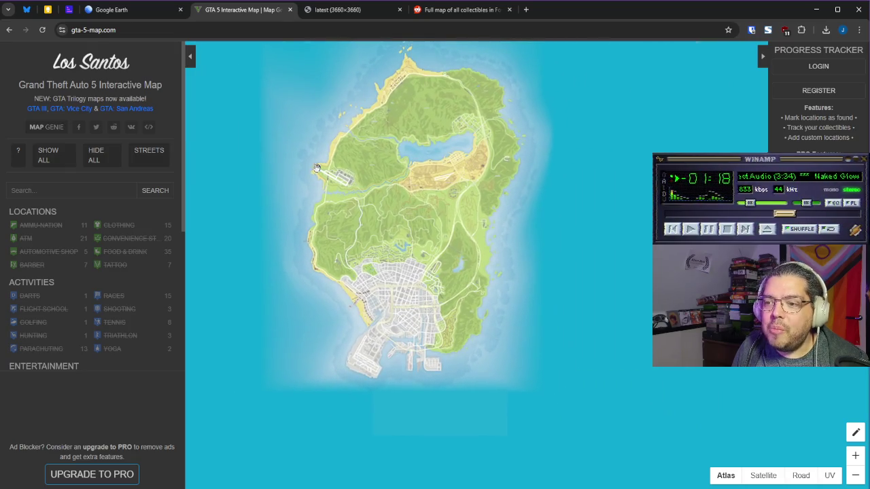
{"action": "scroll", "coordinate": [336, 271], "scroll_direction": "up", "scroll_amount": 2}
{"action": "scroll", "coordinate": [384, 272], "scroll_direction": "up", "scroll_amount": 3}
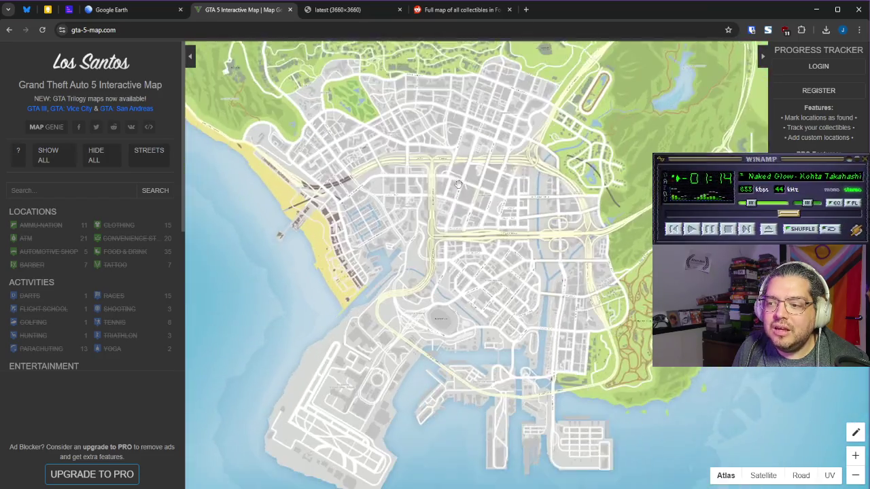
{"action": "left_click_drag", "start_coordinate": [459, 183], "coordinate": [494, 94]}
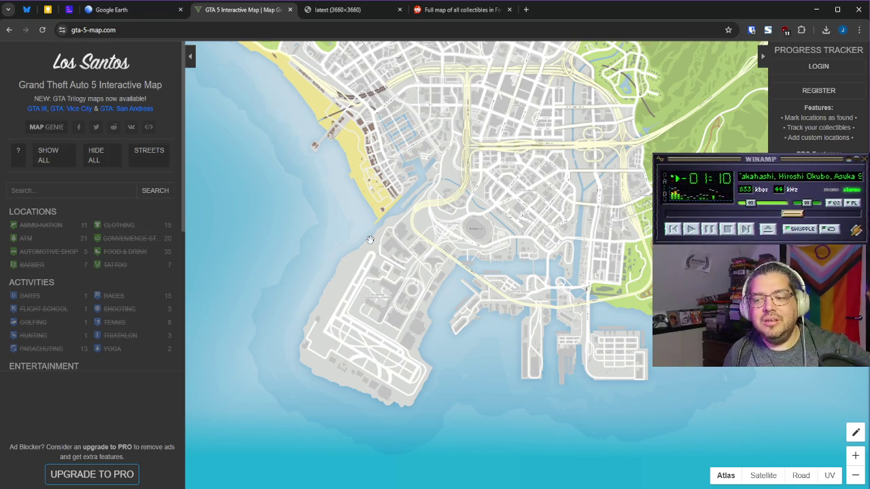
{"action": "scroll", "coordinate": [455, 274], "scroll_direction": "down", "scroll_amount": 3}
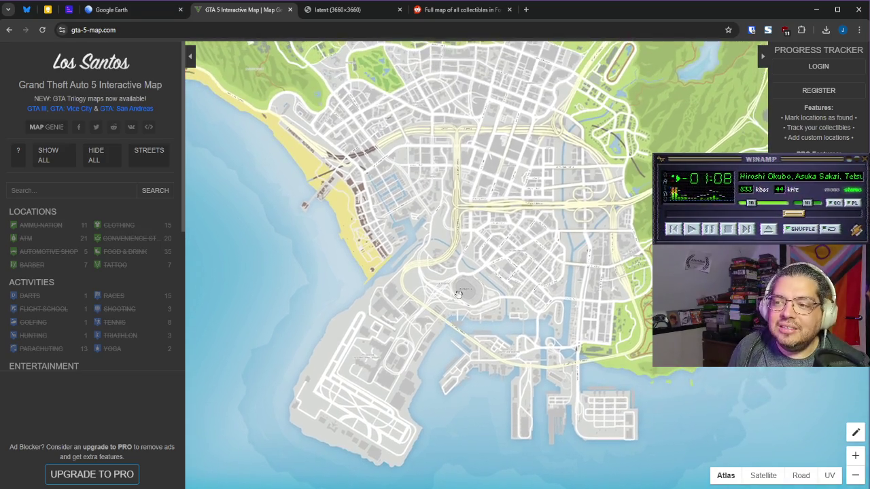
{"action": "scroll", "coordinate": [425, 322], "scroll_direction": "down", "scroll_amount": 2}
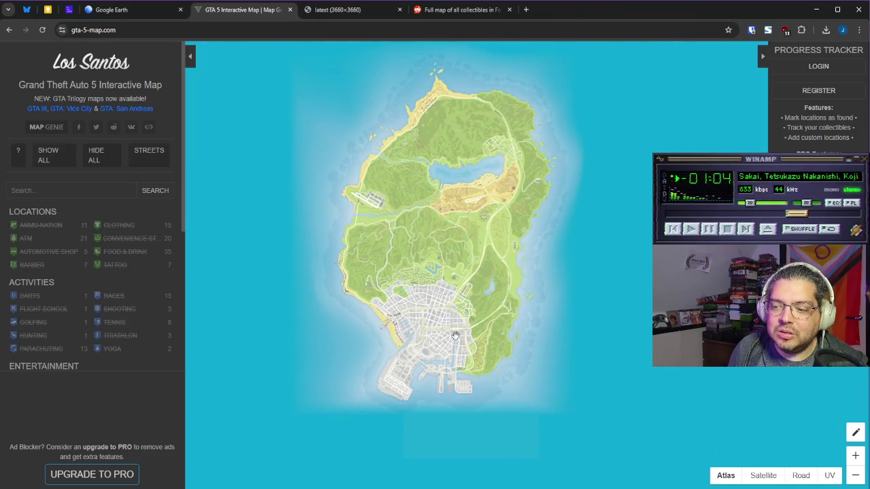
{"action": "left_click_drag", "start_coordinate": [456, 335], "coordinate": [413, 246]}
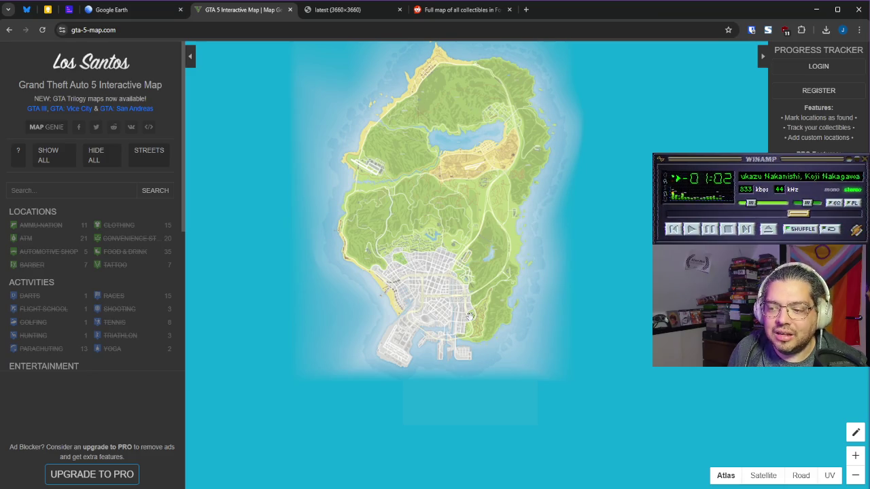
Step: Zoom in on Los Santos and the harbour, panning to reveal the northern city streets
{"action": "scroll", "coordinate": [458, 275], "scroll_direction": "up", "scroll_amount": 2}
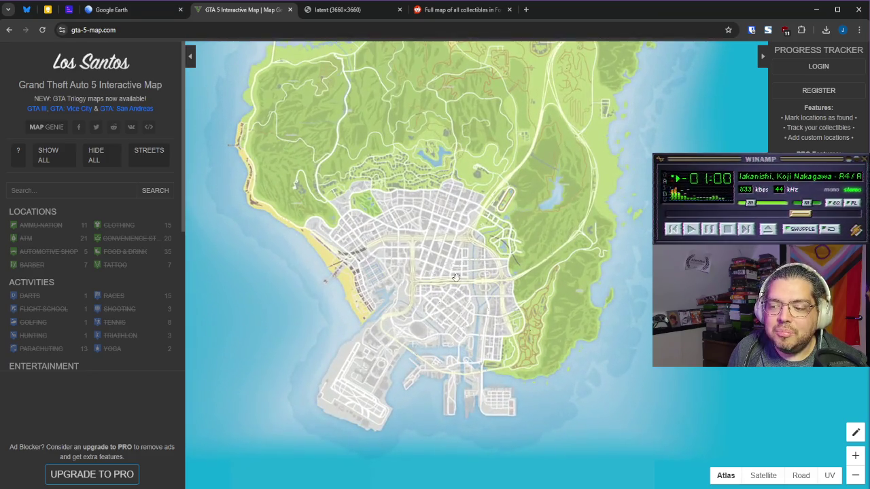
{"action": "mouse_move", "coordinate": [456, 277]}
{"action": "left_mouse_down"}
{"action": "mouse_move", "coordinate": [456, 251]}
{"action": "mouse_move", "coordinate": [474, 221]}
{"action": "left_mouse_up"}
{"action": "left_click_drag", "start_coordinate": [435, 289], "coordinate": [440, 281]}
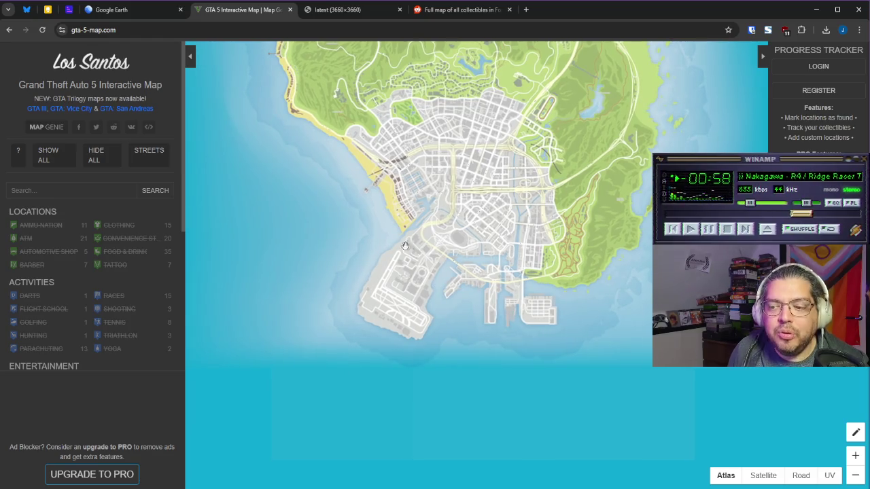
{"action": "scroll", "coordinate": [393, 306], "scroll_direction": "up", "scroll_amount": 2}
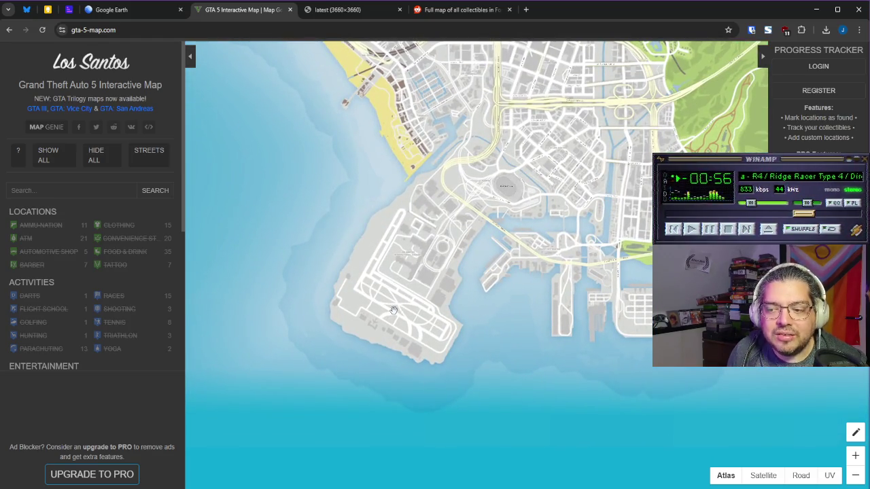
{"action": "left_click_drag", "start_coordinate": [403, 283], "coordinate": [394, 318]}
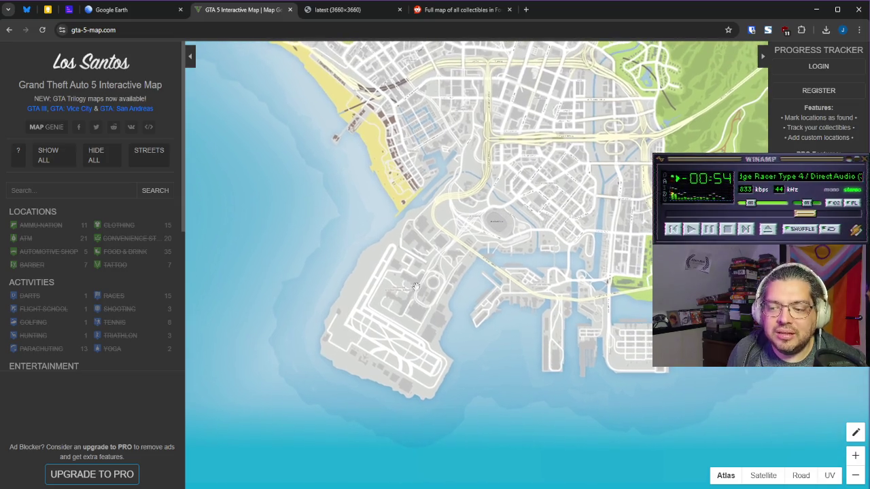
{"action": "left_click_drag", "start_coordinate": [439, 252], "coordinate": [401, 266]}
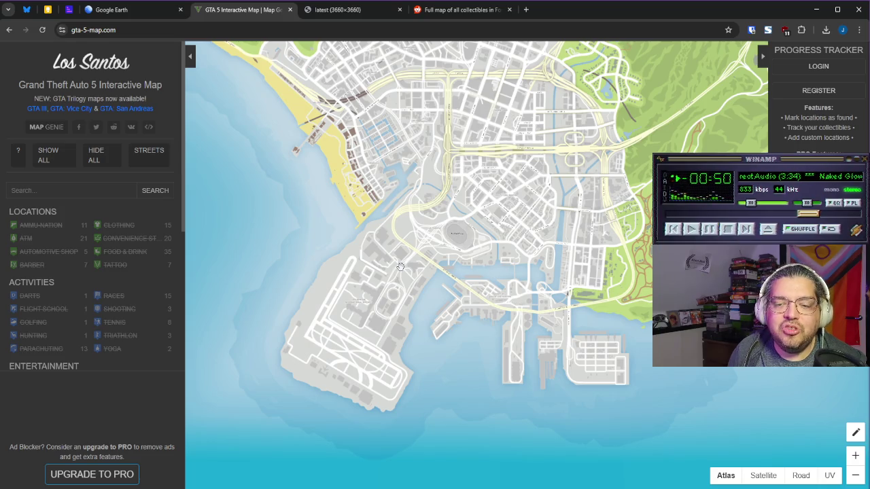
{"action": "scroll", "coordinate": [454, 229], "scroll_direction": "down", "scroll_amount": 1}
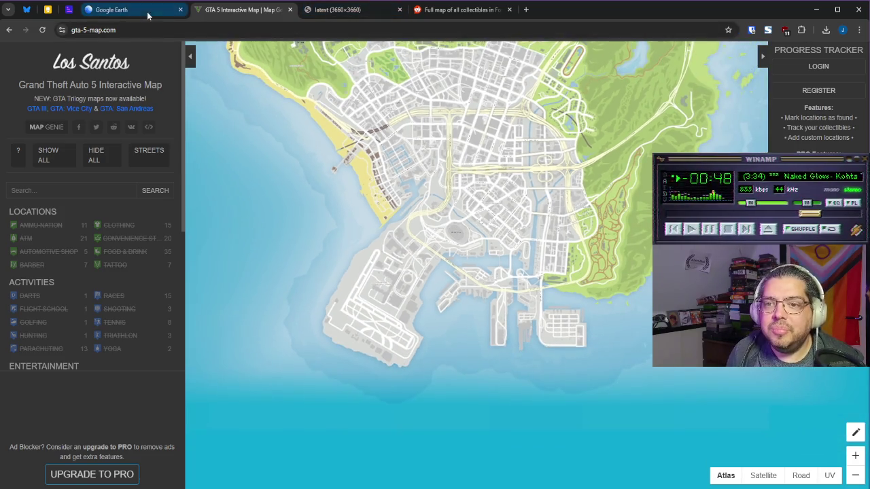
Step: Back in Google Earth, zoom in on Aruba's north coast, then out to a 36 km full-island view
{"action": "left_click", "coordinate": [114, 9]}
{"action": "scroll", "coordinate": [347, 345], "scroll_direction": "up", "scroll_amount": 3}
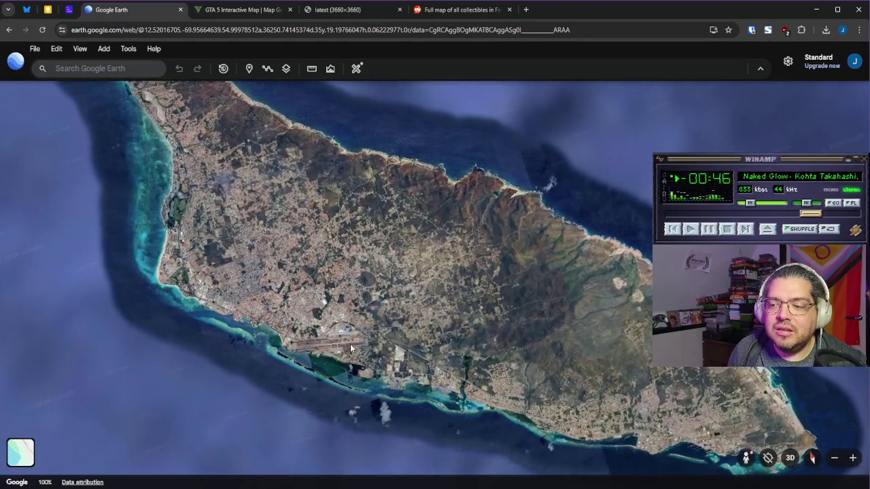
{"action": "scroll", "coordinate": [358, 361], "scroll_direction": "down", "scroll_amount": 2}
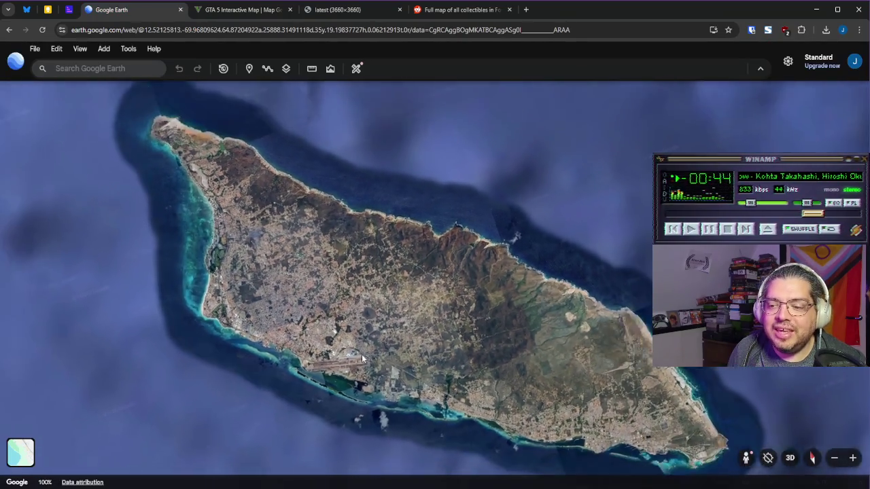
{"action": "scroll", "coordinate": [356, 362], "scroll_direction": "up", "scroll_amount": 2}
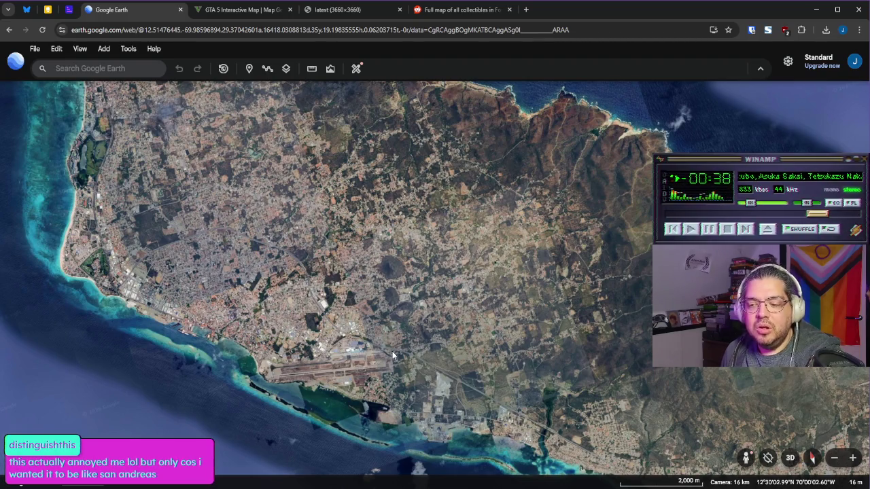
{"action": "scroll", "coordinate": [401, 351], "scroll_direction": "down", "scroll_amount": 2}
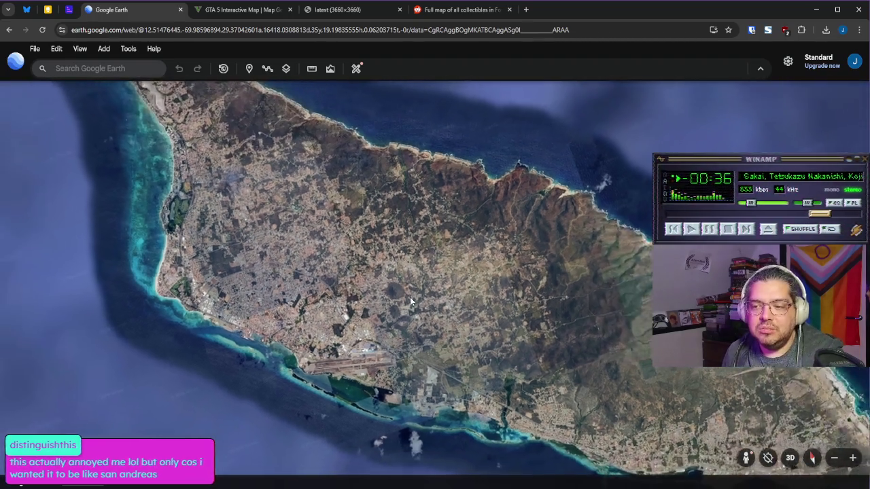
{"action": "scroll", "coordinate": [419, 223], "scroll_direction": "up", "scroll_amount": 3}
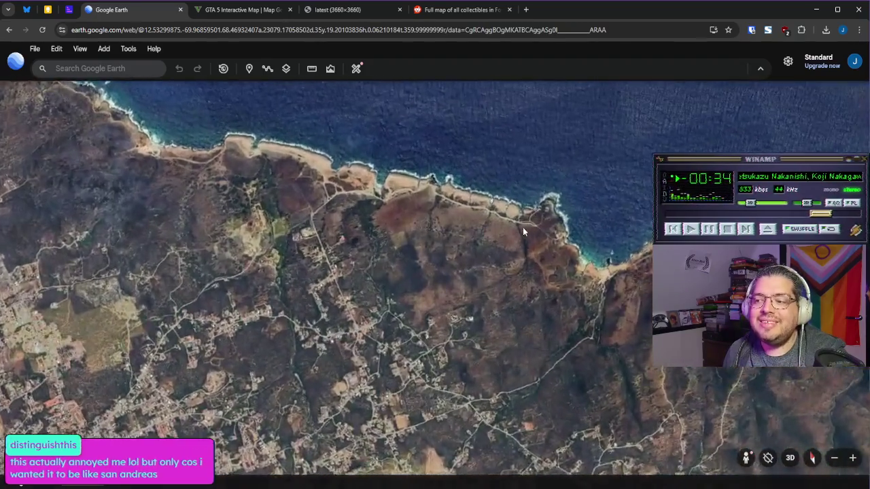
{"action": "scroll", "coordinate": [382, 259], "scroll_direction": "down", "scroll_amount": 3}
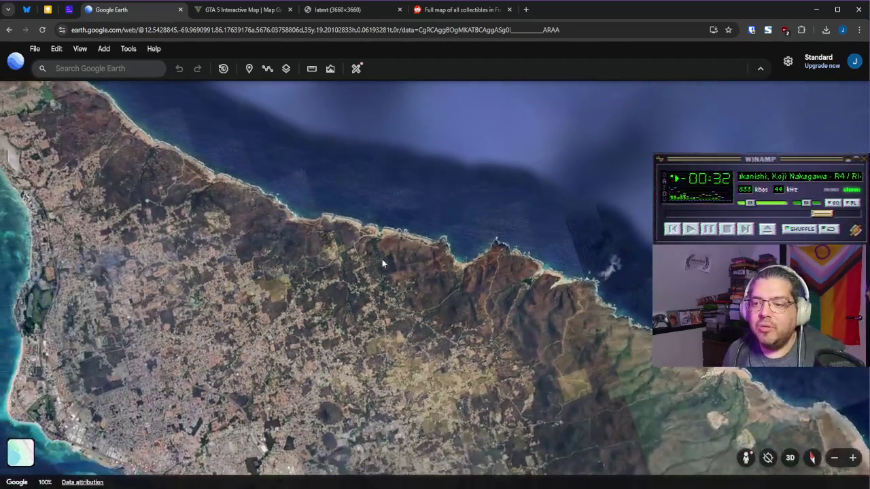
{"action": "scroll", "coordinate": [383, 258], "scroll_direction": "down", "scroll_amount": 5}
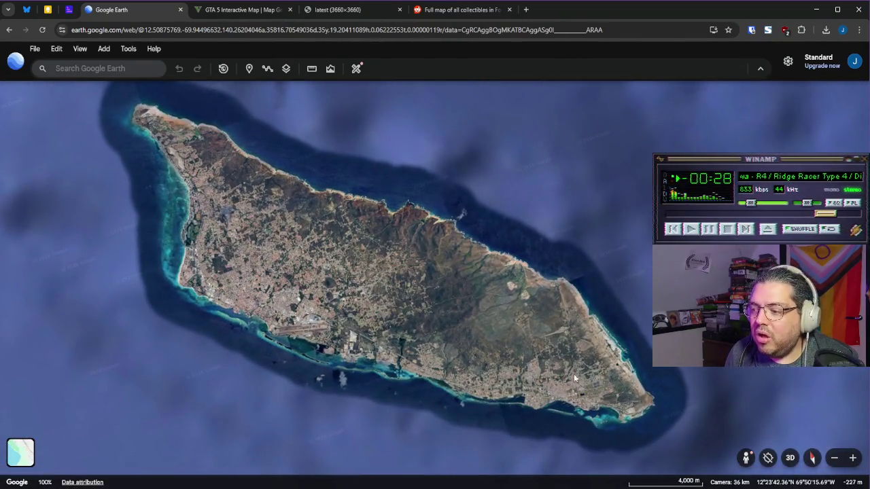
{"action": "left_click", "coordinate": [312, 69]}
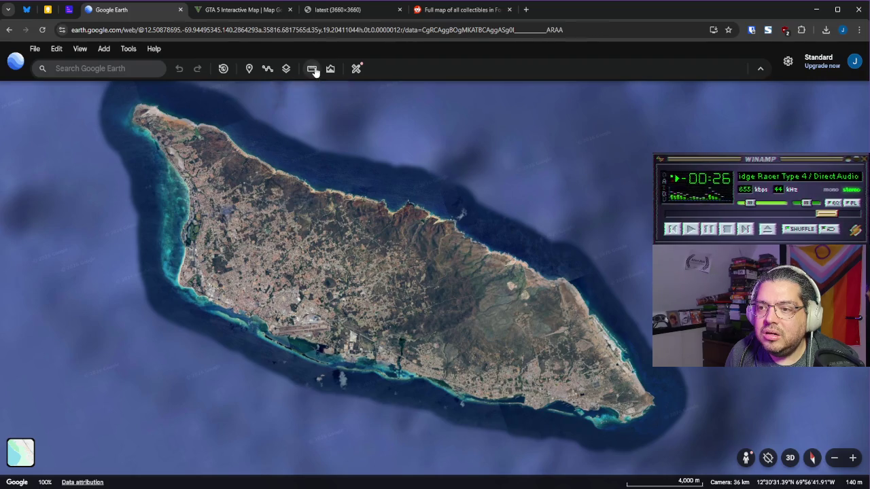
Step: Measure Aruba tip to tip, northwest to southeast, at 30.66 km
{"action": "left_click", "coordinate": [137, 106]}
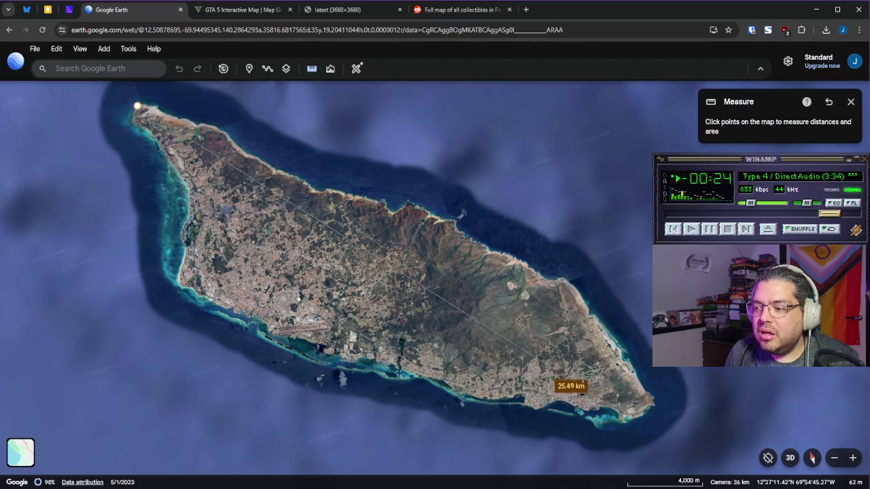
{"action": "left_click", "coordinate": [650, 403]}
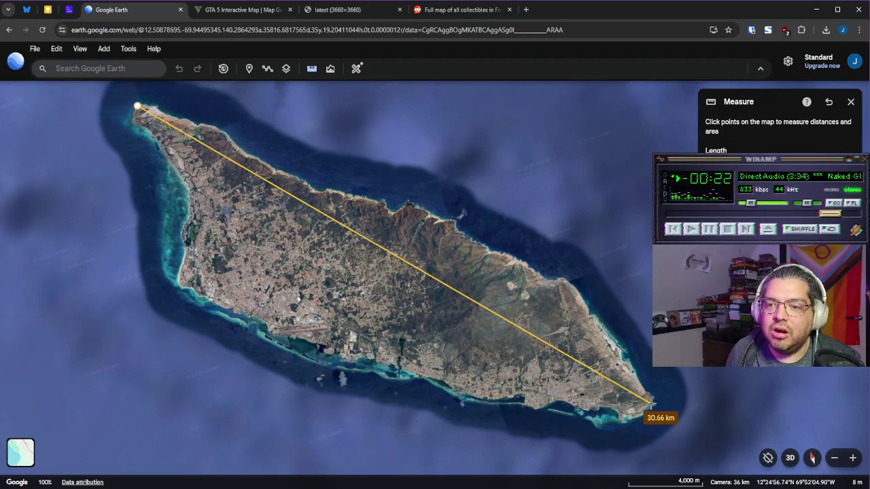
{"action": "key", "text": "Escape"}
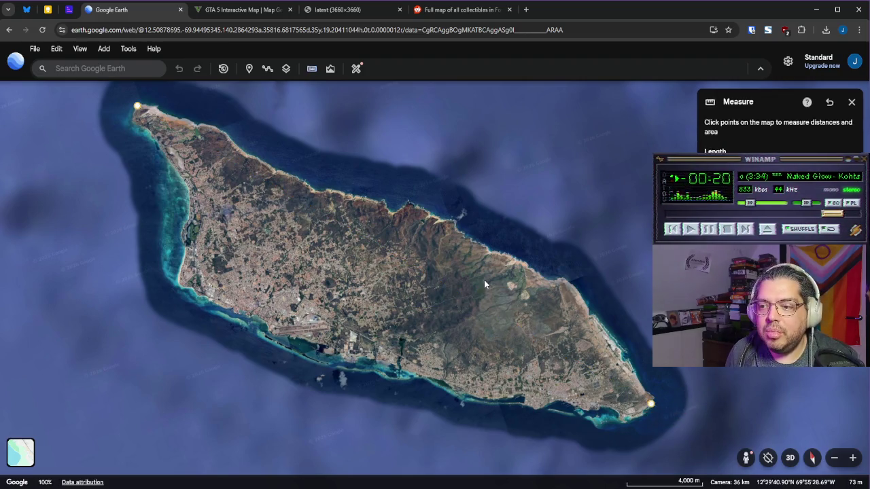
Step: Measure a roughly 2.3 km north-coast stretch, then zoom out to a 31 km view
{"action": "scroll", "coordinate": [353, 200], "scroll_direction": "up", "scroll_amount": 5}
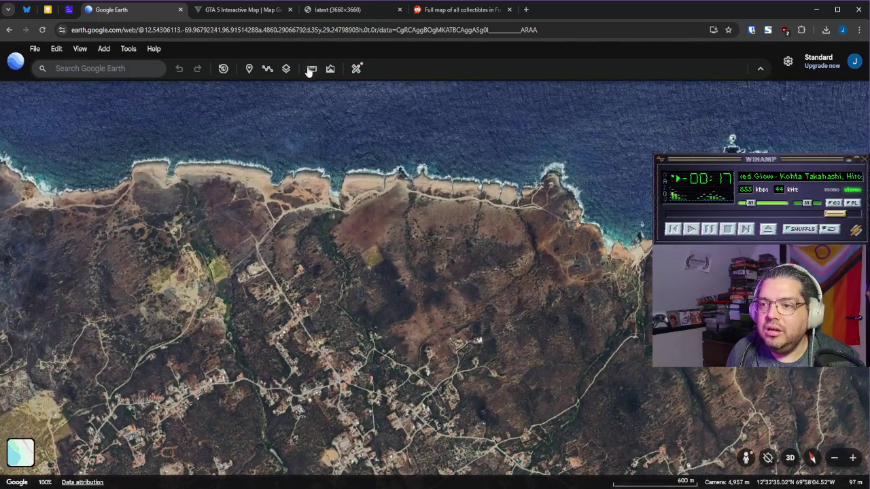
{"action": "left_click", "coordinate": [311, 68]}
{"action": "left_click", "coordinate": [578, 218]}
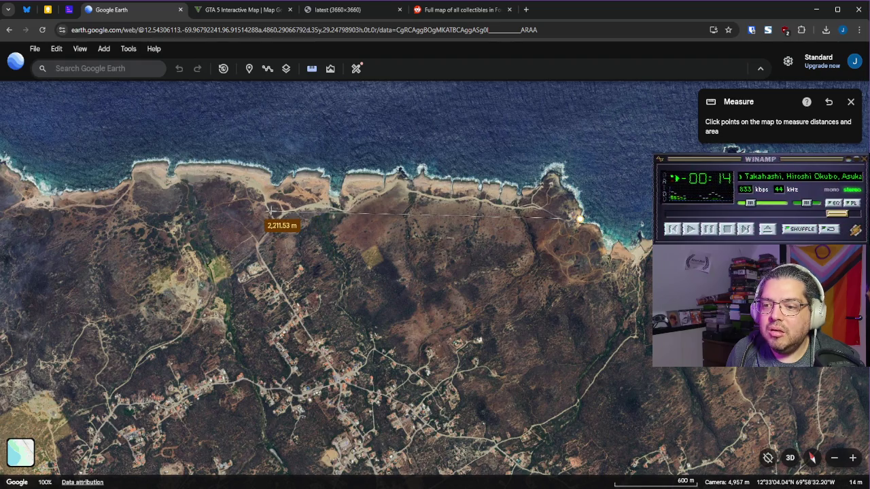
{"action": "left_click", "coordinate": [258, 212]}
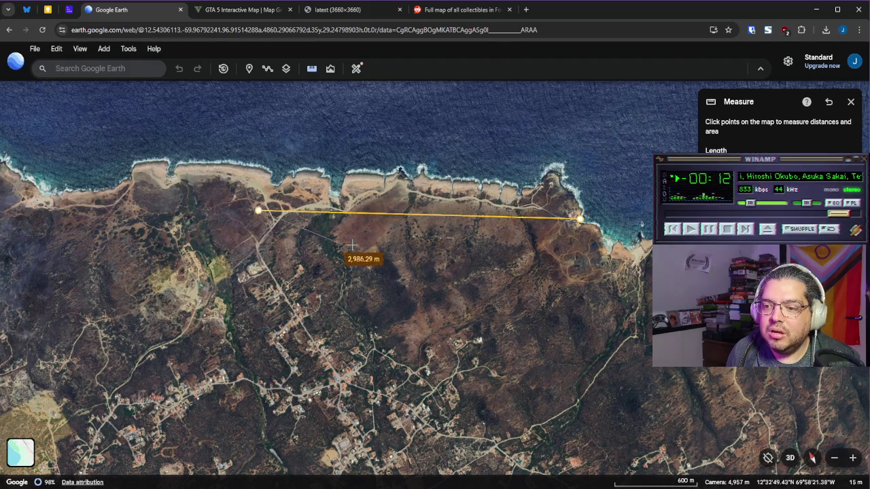
{"action": "left_click", "coordinate": [259, 212]}
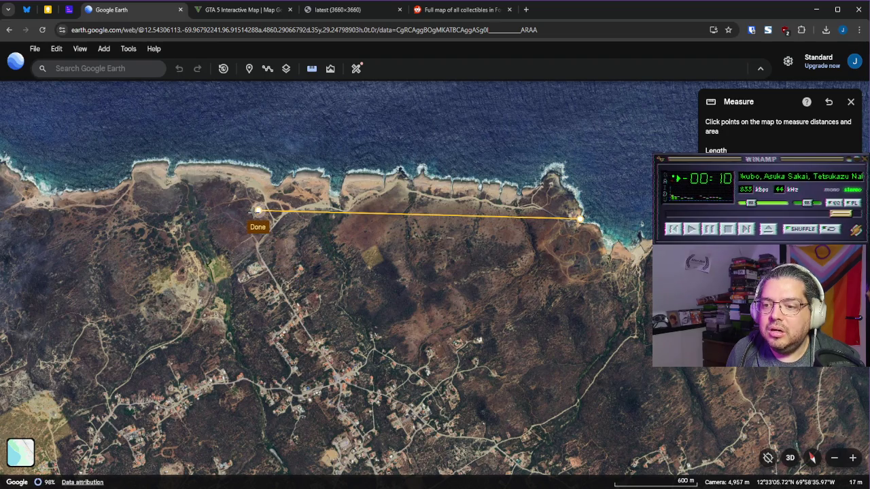
{"action": "key", "text": "Escape"}
{"action": "mouse_move", "coordinate": [351, 229]}
{"action": "left_mouse_down"}
{"action": "mouse_move", "coordinate": [371, 234]}
{"action": "mouse_move", "coordinate": [370, 249]}
{"action": "left_mouse_up"}
{"action": "scroll", "coordinate": [371, 234], "scroll_direction": "down", "scroll_amount": 5}
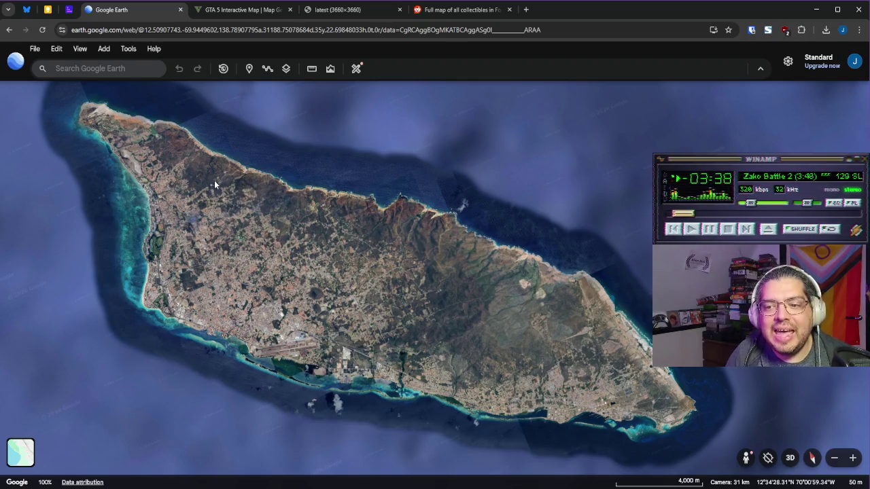
{"action": "key", "text": "alt+Tab"}
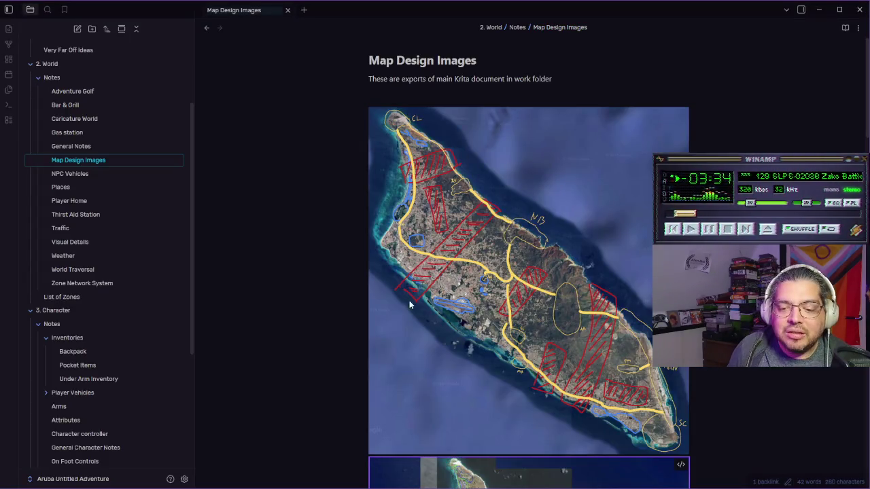
{"action": "key", "text": "alt+Tab"}
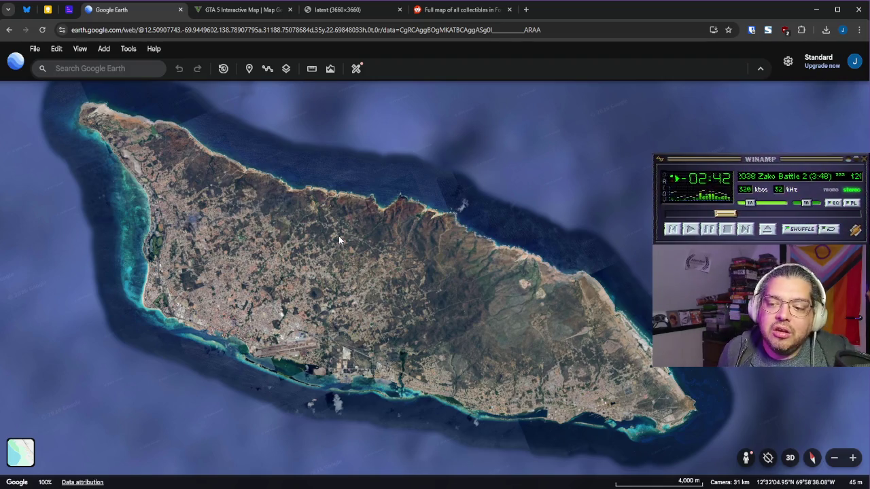
Step: Zoom and pan over Aruba's northern half, check the Obsidian map, and settle at 22 km
{"action": "scroll", "coordinate": [327, 256], "scroll_direction": "up", "scroll_amount": 5}
{"action": "scroll", "coordinate": [326, 256], "scroll_direction": "down", "scroll_amount": 3}
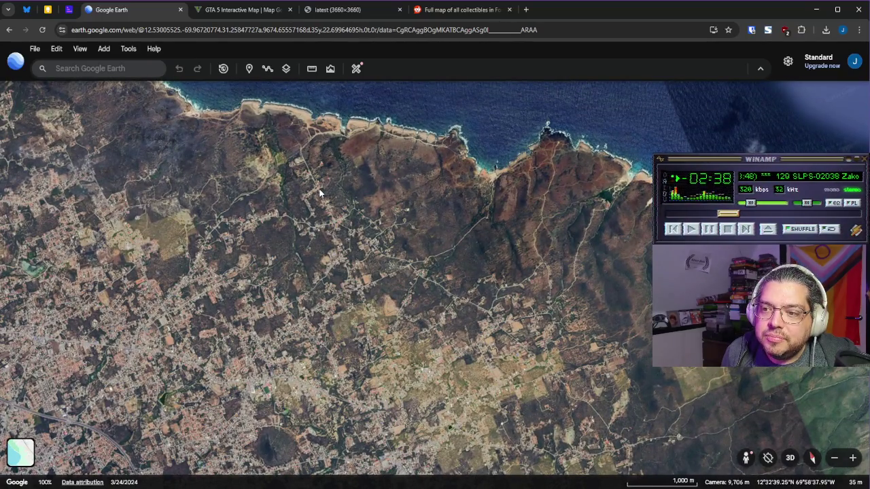
{"action": "scroll", "coordinate": [323, 165], "scroll_direction": "up", "scroll_amount": 2}
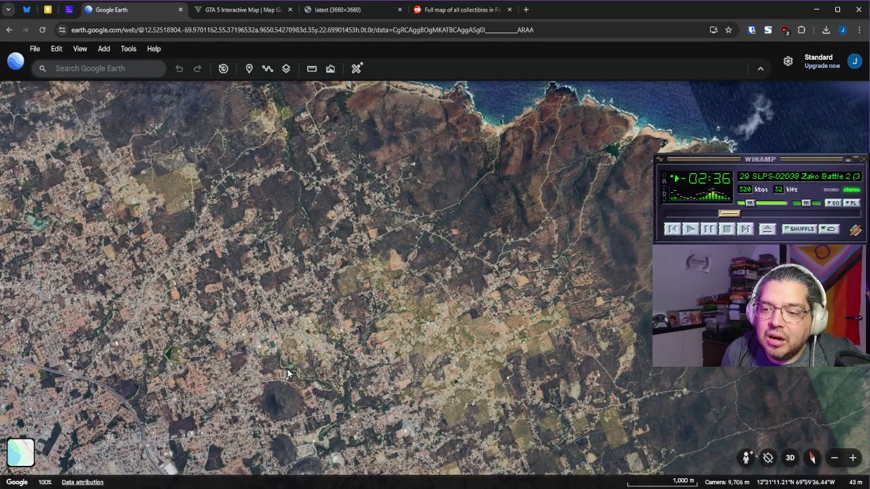
{"action": "left_click_drag", "start_coordinate": [300, 359], "coordinate": [312, 339]}
{"action": "scroll", "coordinate": [283, 218], "scroll_direction": "down", "scroll_amount": 3}
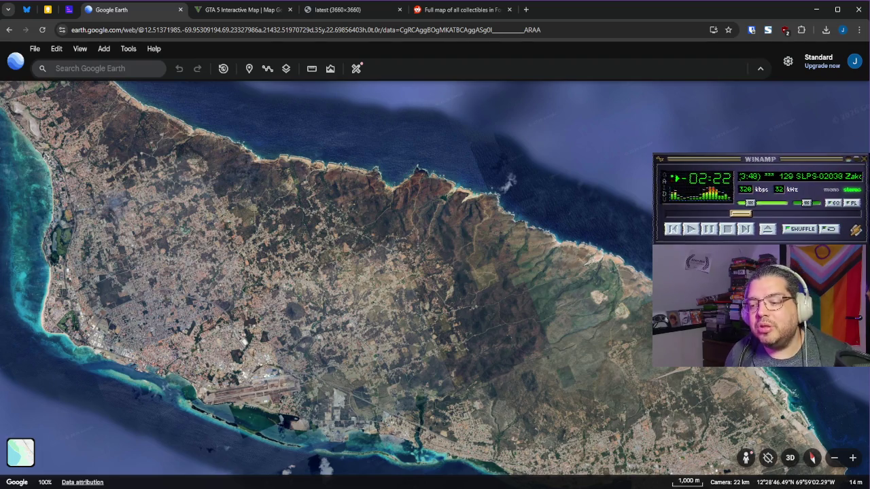
{"action": "key", "text": "alt+Tab"}
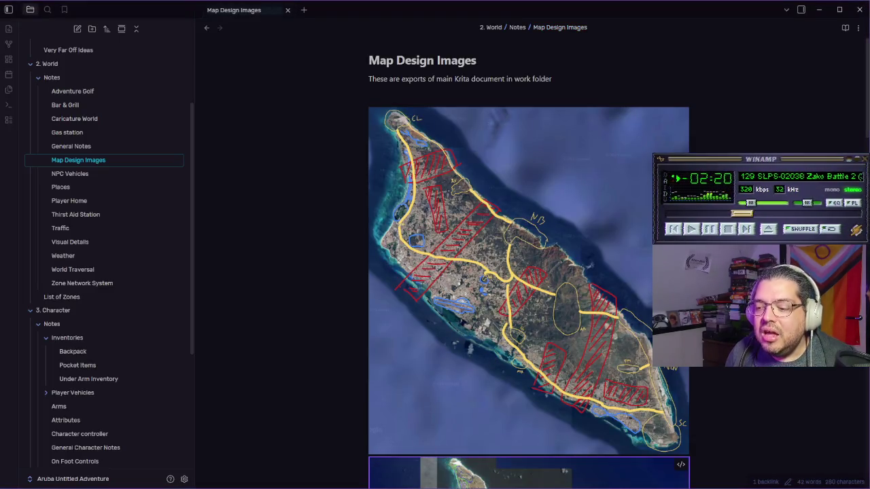
{"action": "key", "text": "alt+Tab"}
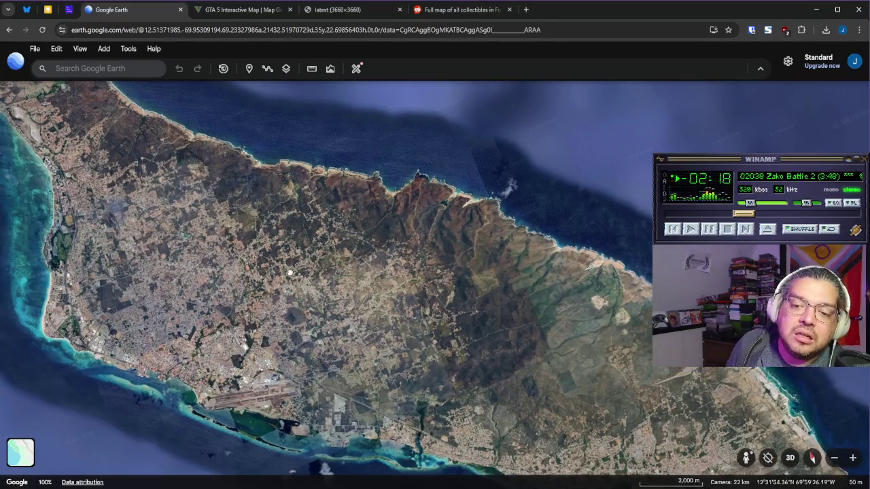
{"action": "scroll", "coordinate": [295, 273], "scroll_direction": "down", "scroll_amount": 3}
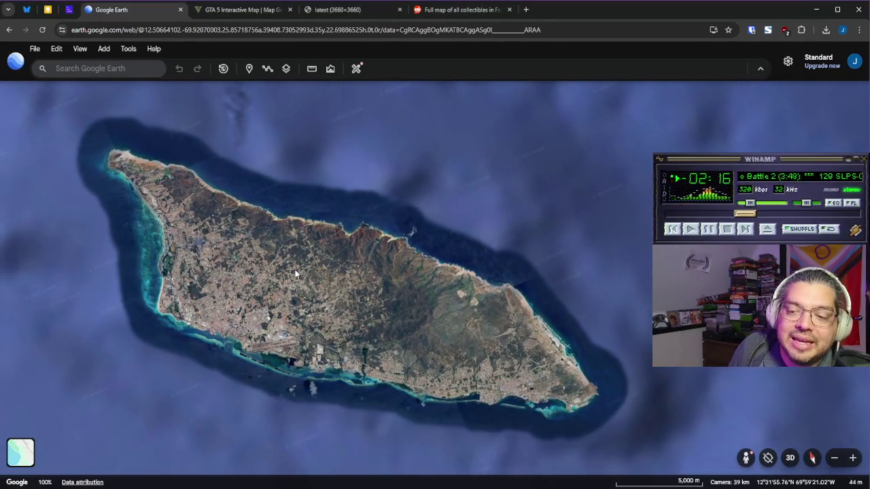
Step: Close the 3660×3660 'latest' map tab, compare the Barcelona image, then show the Map Design Images note
{"action": "left_click", "coordinate": [347, 10]}
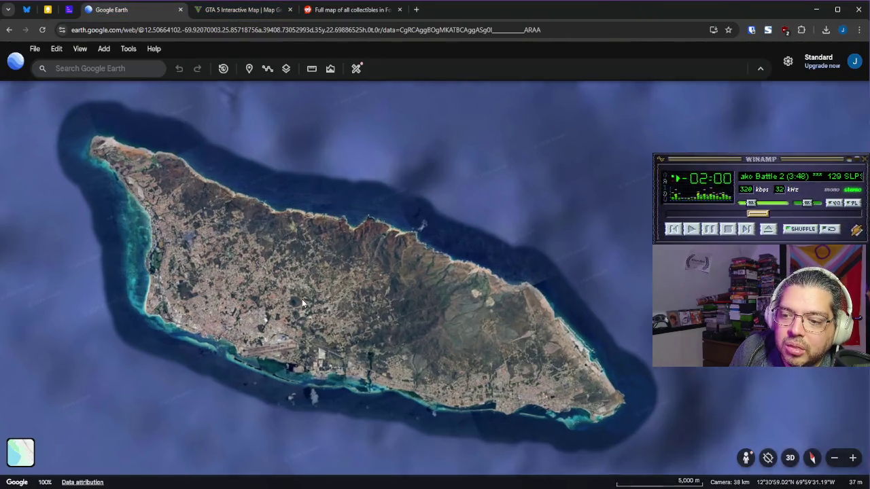
{"action": "scroll", "coordinate": [302, 299], "scroll_direction": "up", "scroll_amount": 3}
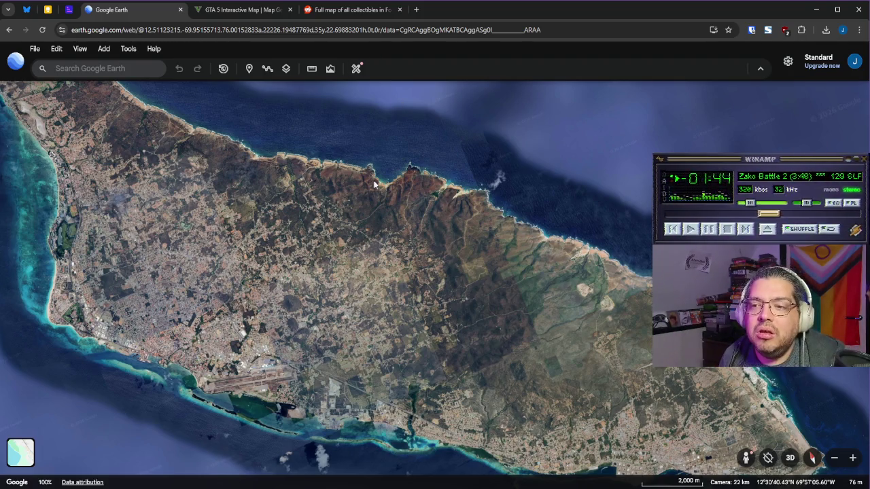
{"action": "key", "text": "alt+Tab"}
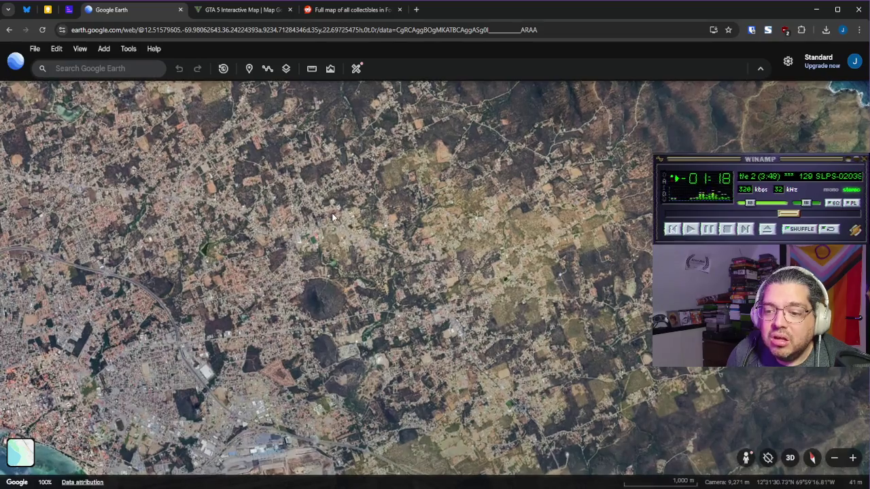
{"action": "scroll", "coordinate": [316, 212], "scroll_direction": "up", "scroll_amount": 3}
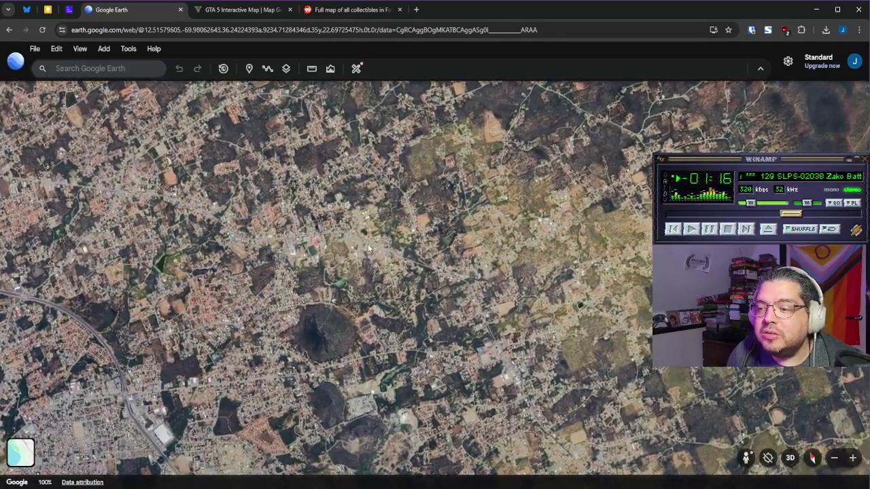
{"action": "scroll", "coordinate": [351, 266], "scroll_direction": "down", "scroll_amount": 3}
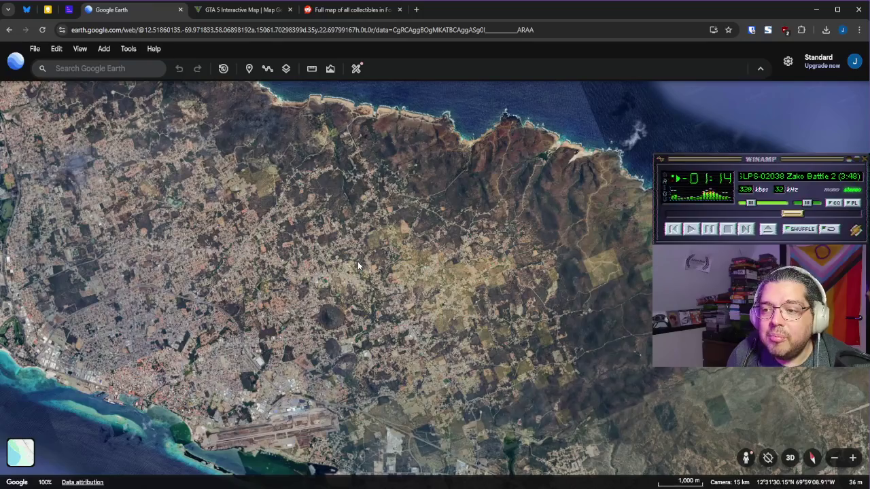
{"action": "key", "text": "alt+Tab"}
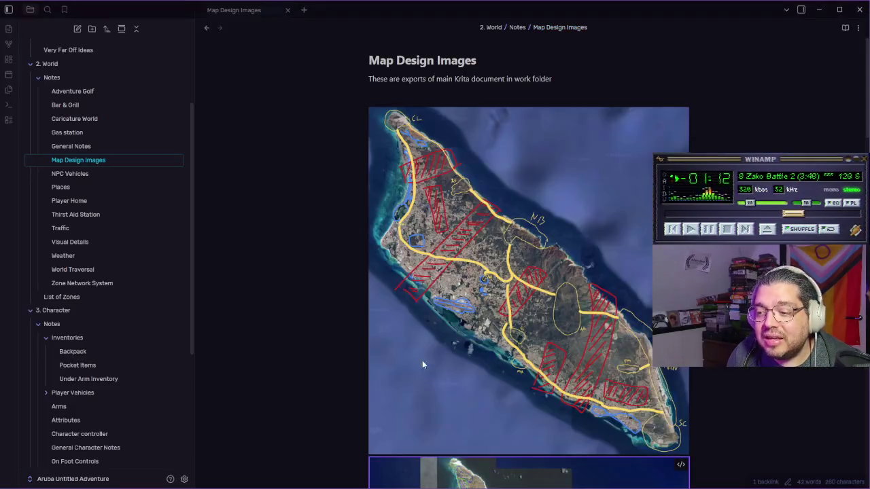